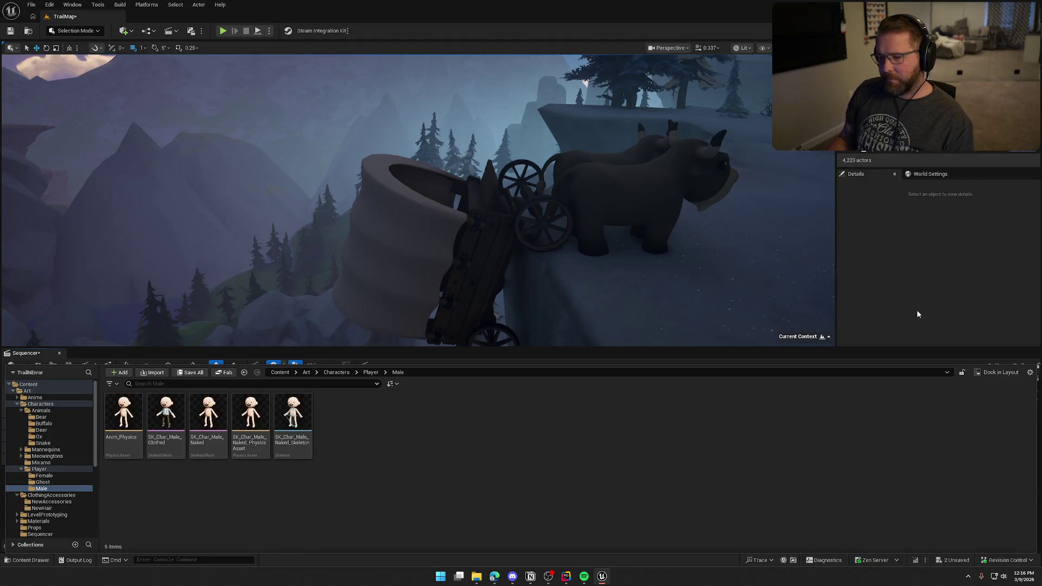
Step: Add SK_Char_Male_Clothed to the sequence as a spawnable track and collapse its sub-tracks
mouse_move(159, 417)
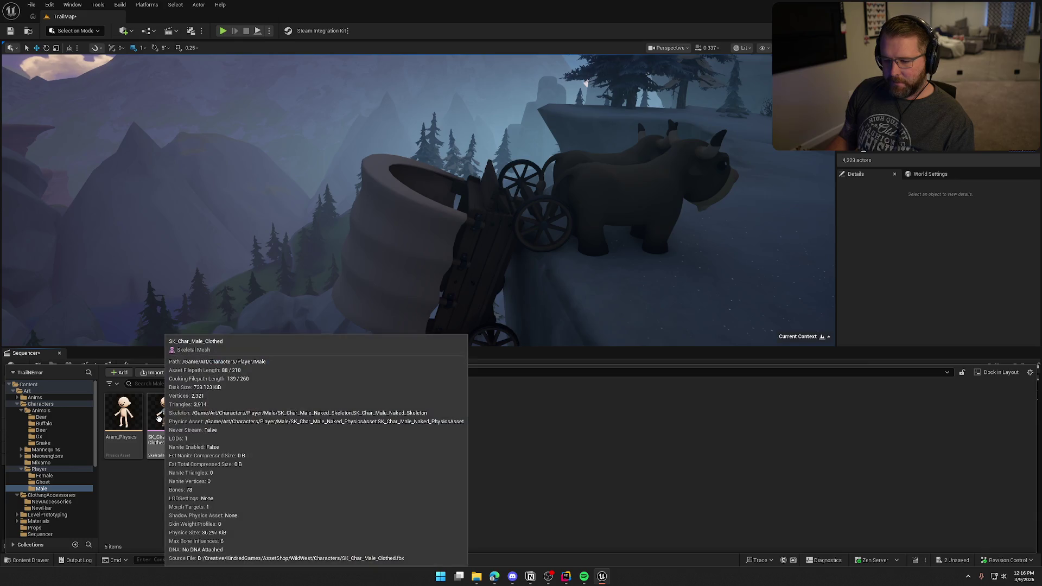
mouse_move(159, 417)
left_mouse_down()
mouse_move(357, 443)
mouse_move(13, 380)
left_mouse_up()
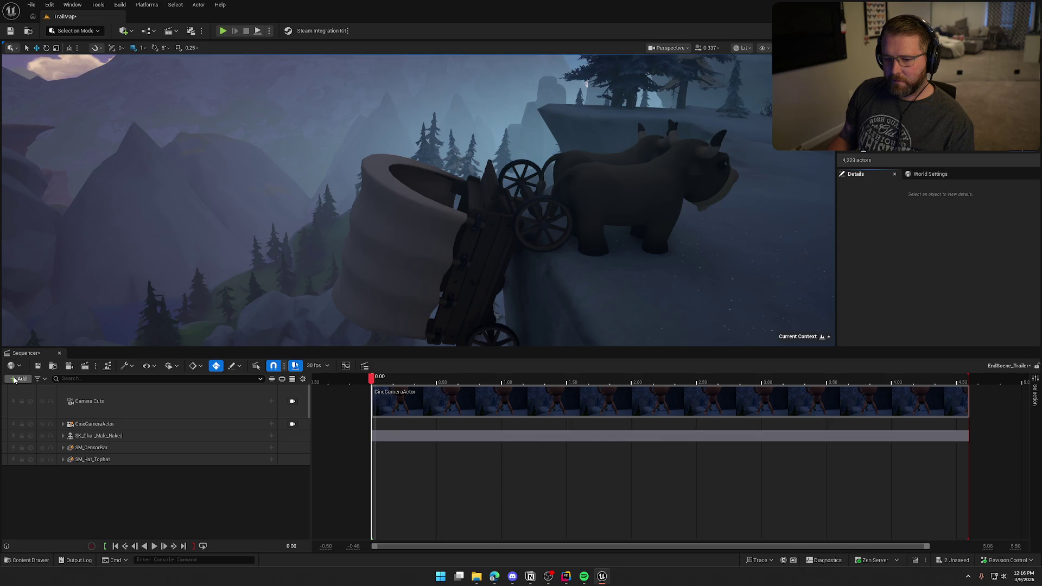
left_click(14, 379)
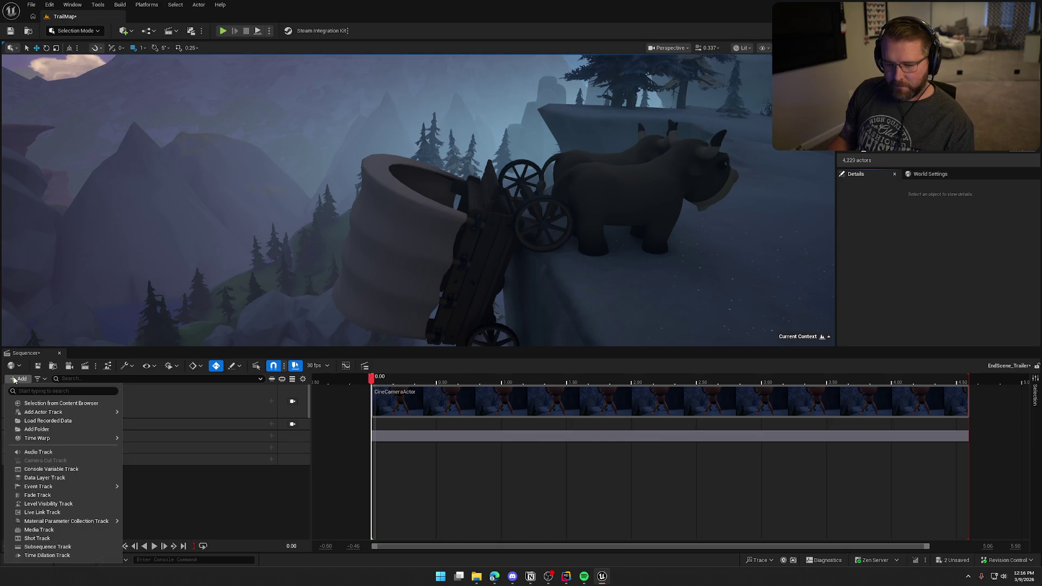
left_click(69, 403)
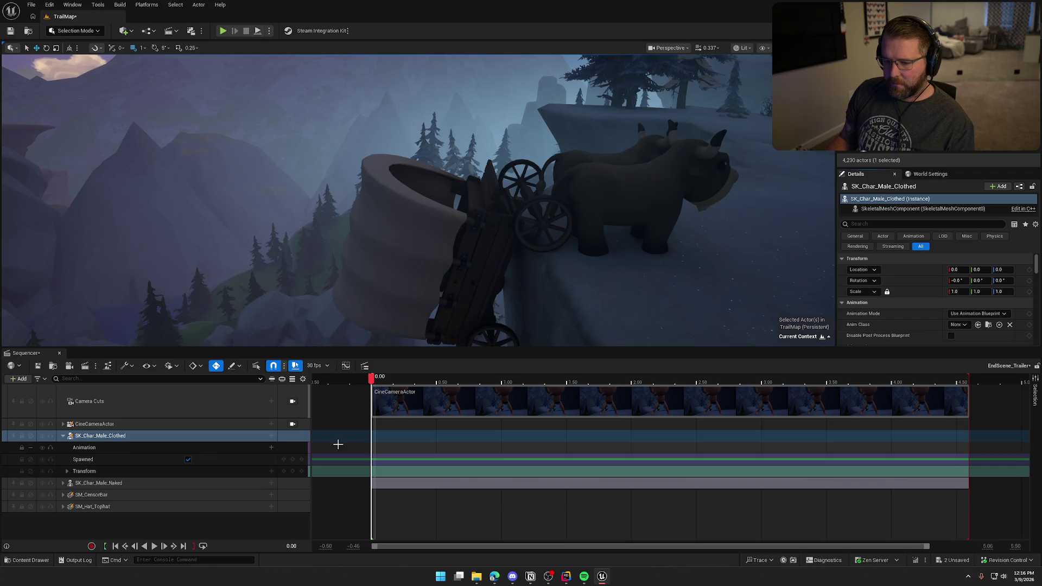
left_click(64, 436)
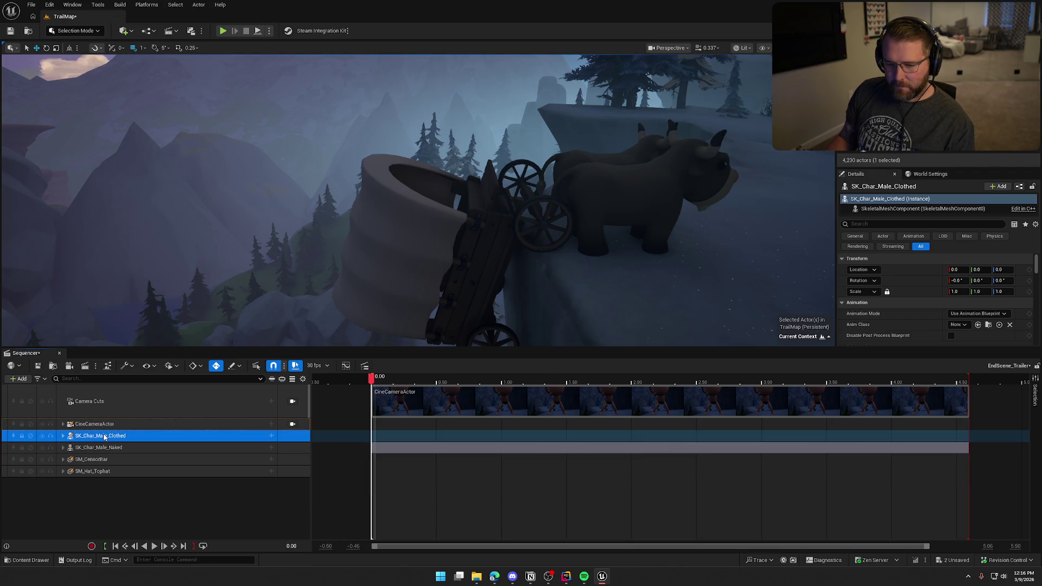
Step: Open the character track's attach options, then cancel them and clear the selection
left_click(271, 436)
mouse_move(304, 309)
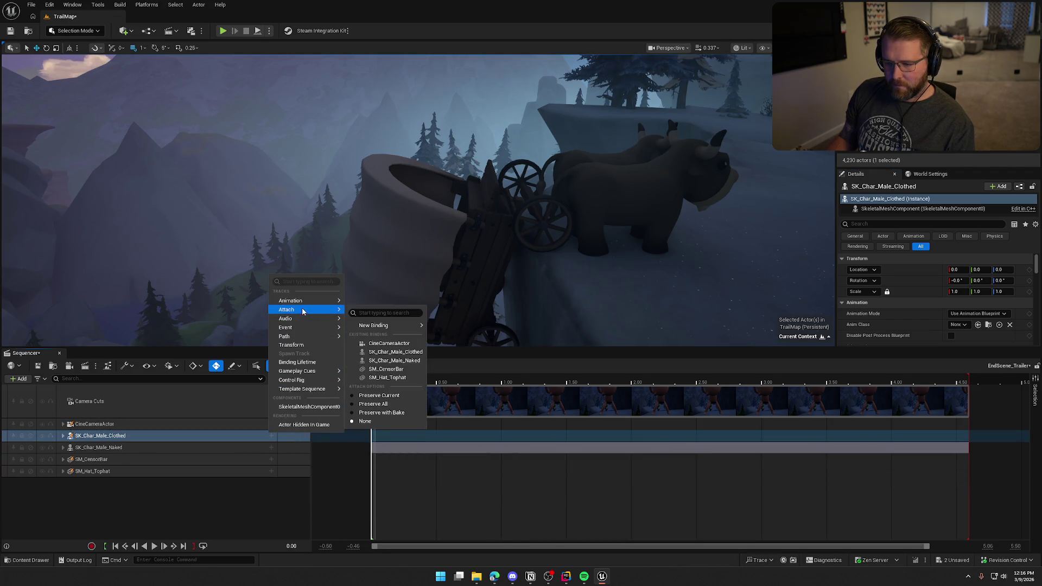
mouse_move(381, 328)
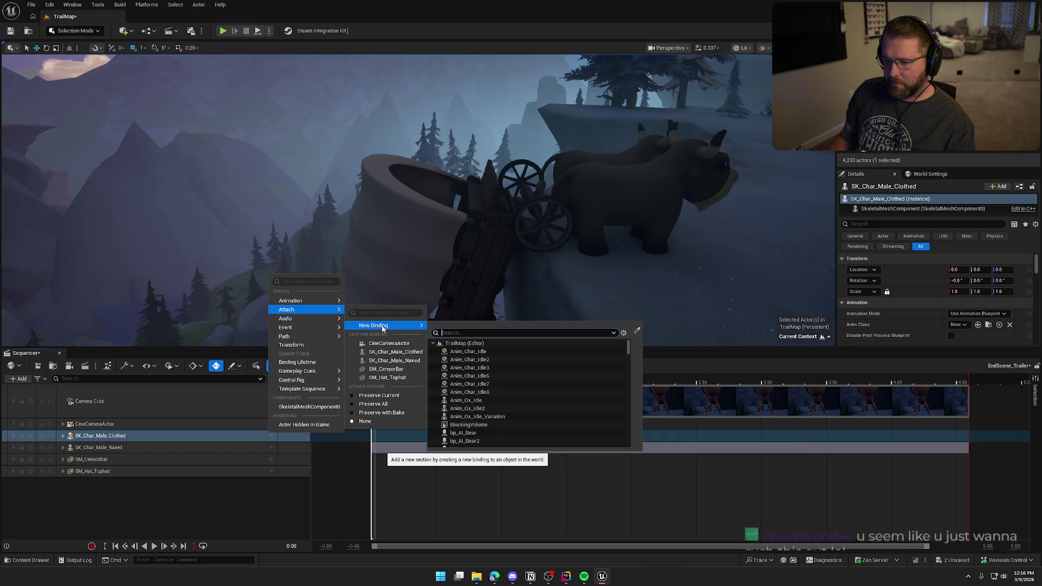
key("Escape")
left_click(192, 518)
Step: Delete the spawned character and its broken track, then place SK_Char_Male_Clothed in front of the oxen
left_click(121, 436)
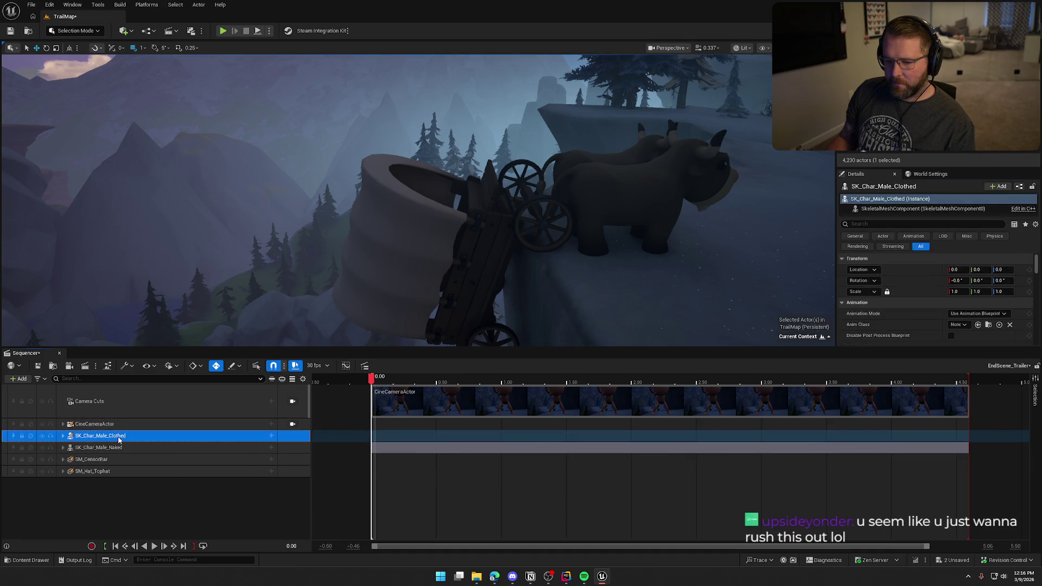
key("f")
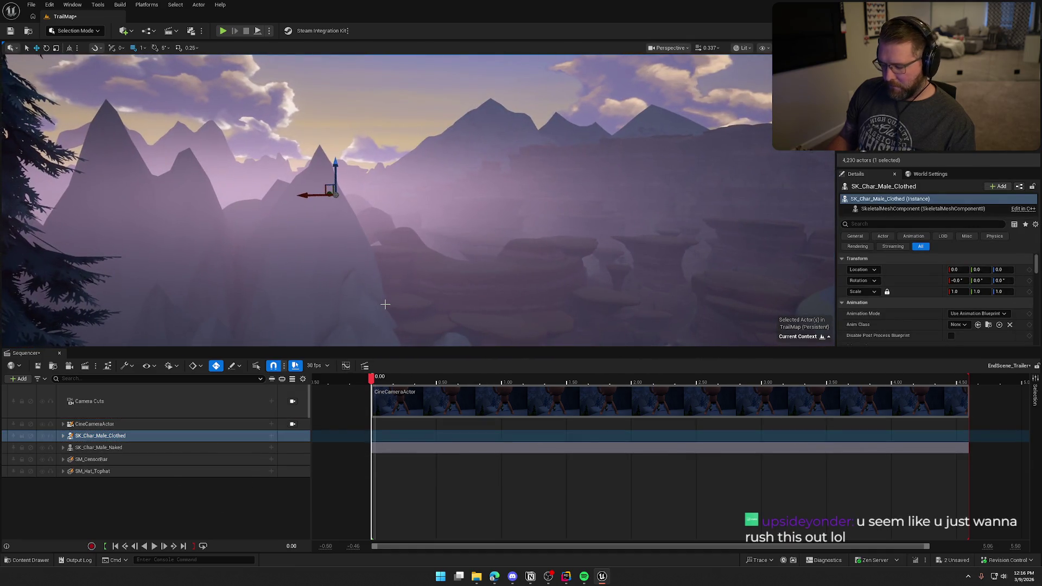
key("Delete")
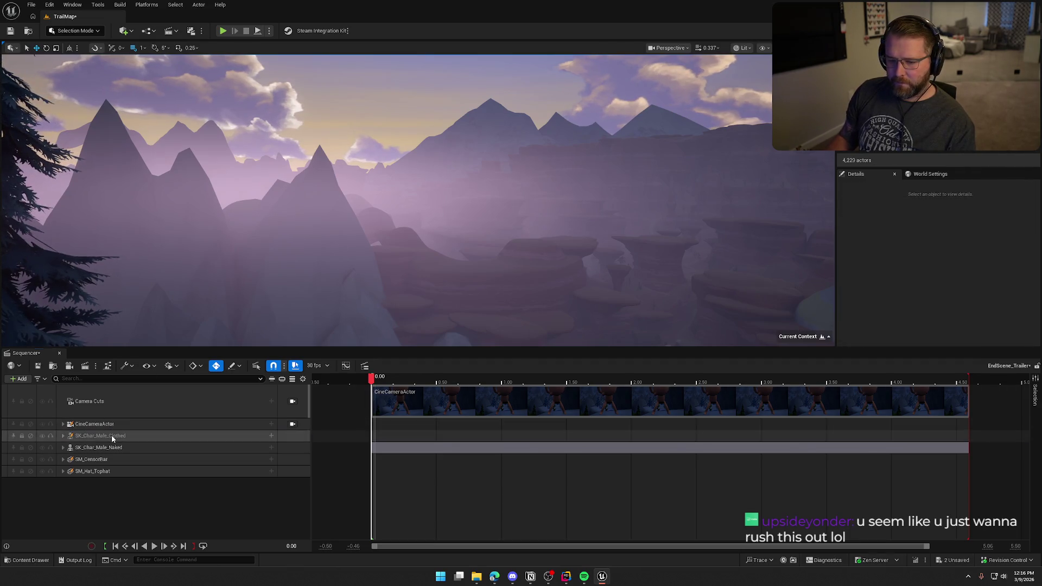
left_click(111, 436)
key("Delete")
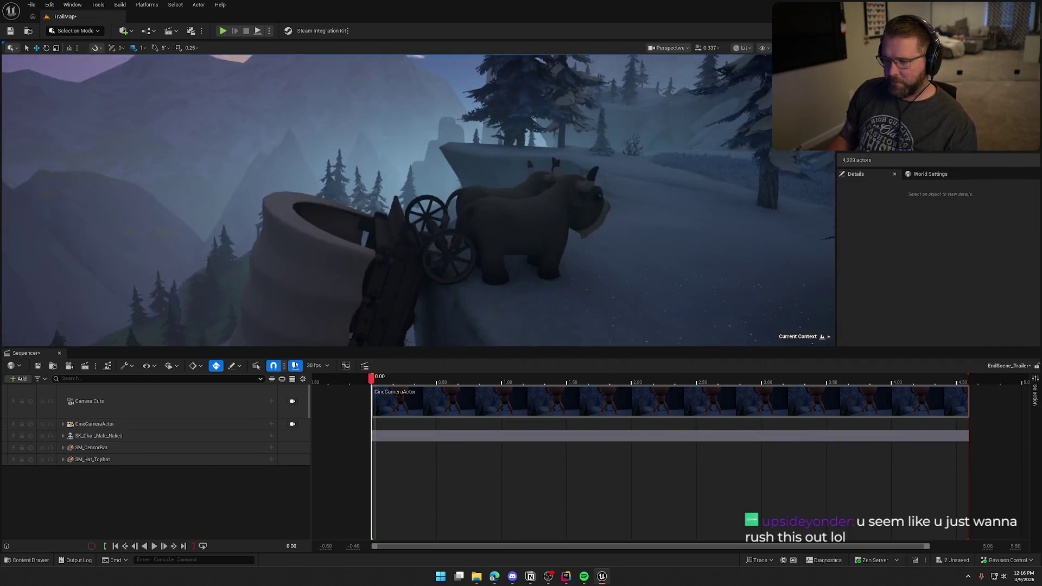
key("ctrl+space")
mouse_move(165, 415)
left_mouse_down()
mouse_move(353, 298)
mouse_move(472, 291)
left_mouse_up()
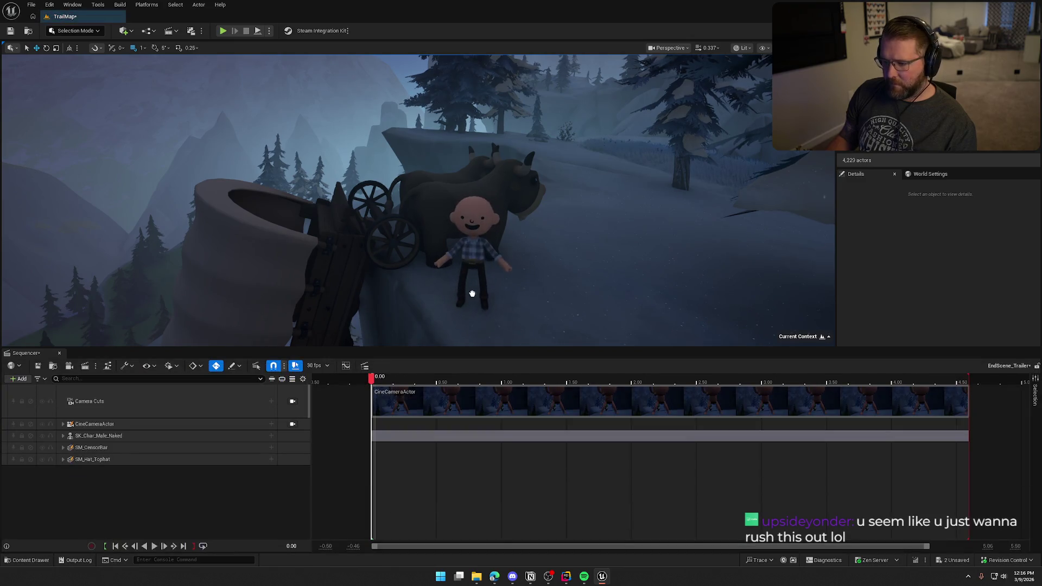
Step: Add an actor track for the placed SK_Char_Male_Clothed7
left_click(21, 380)
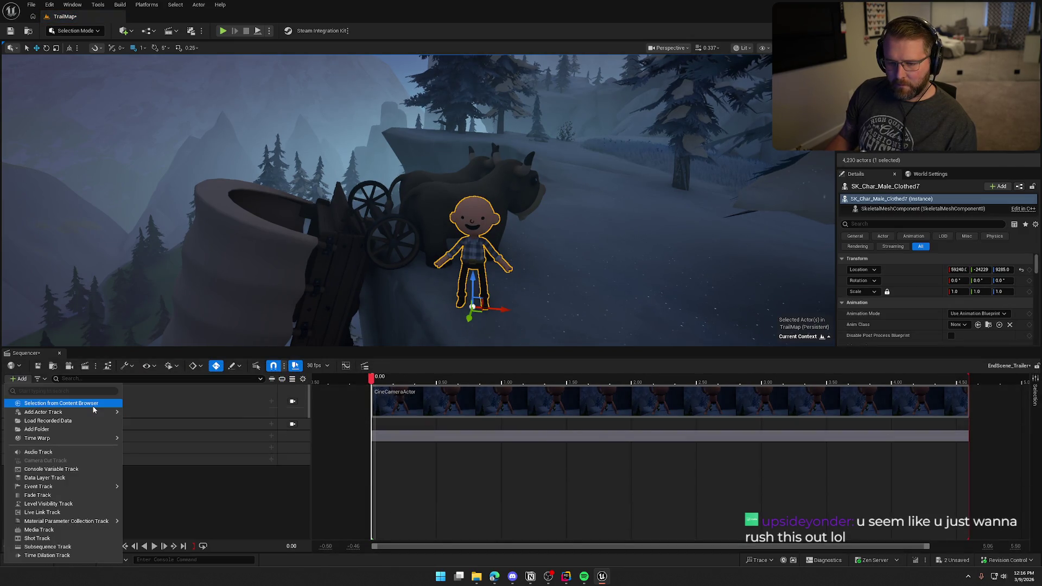
mouse_move(93, 415)
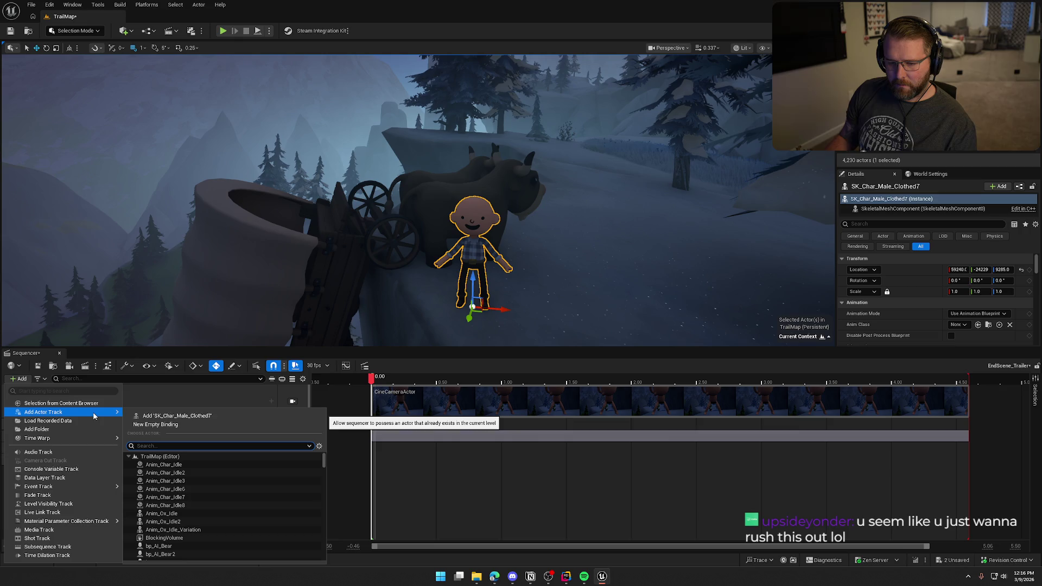
left_click(177, 417)
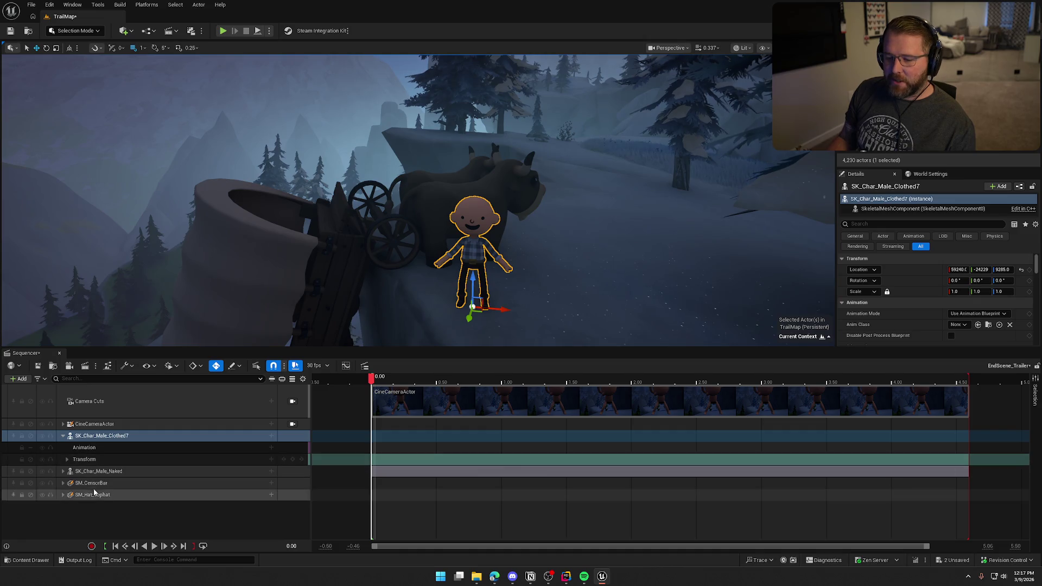
Step: Browse the Content Drawer to the ClothingAccessories folder and select SM_Hat_Tophat
key("ctrl+b")
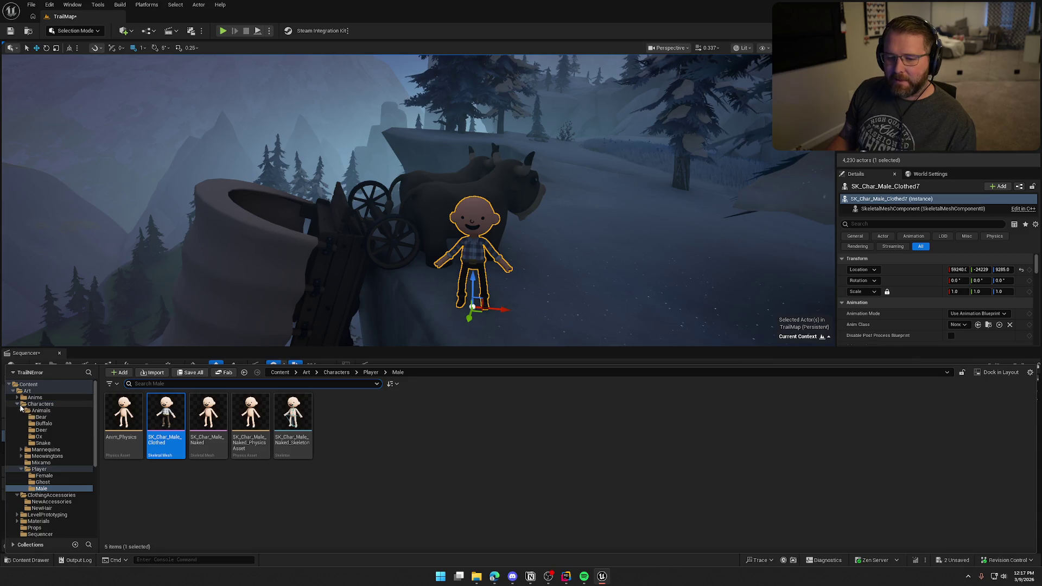
double_click(22, 404)
left_click(59, 416)
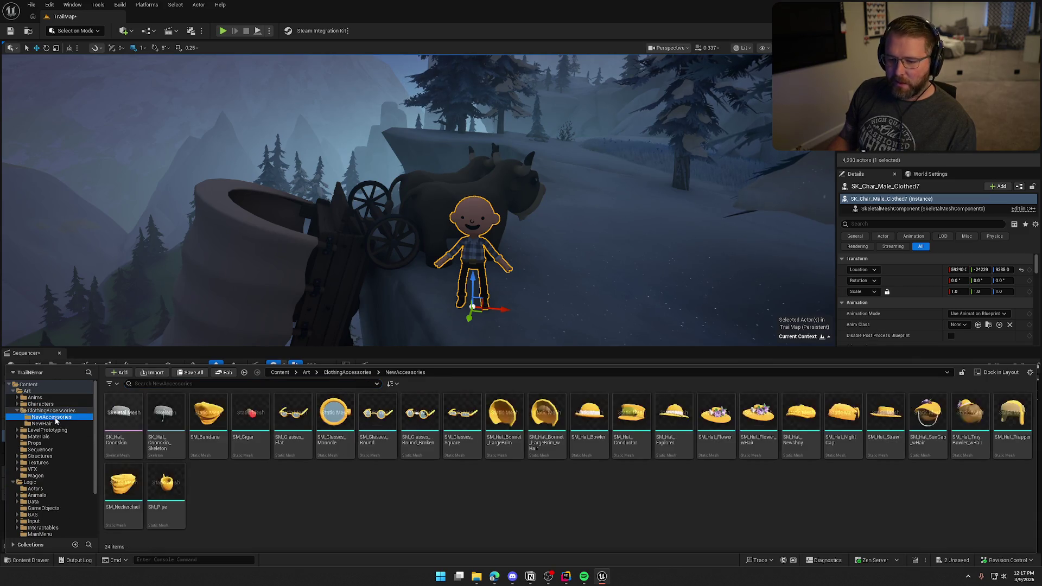
left_click(55, 410)
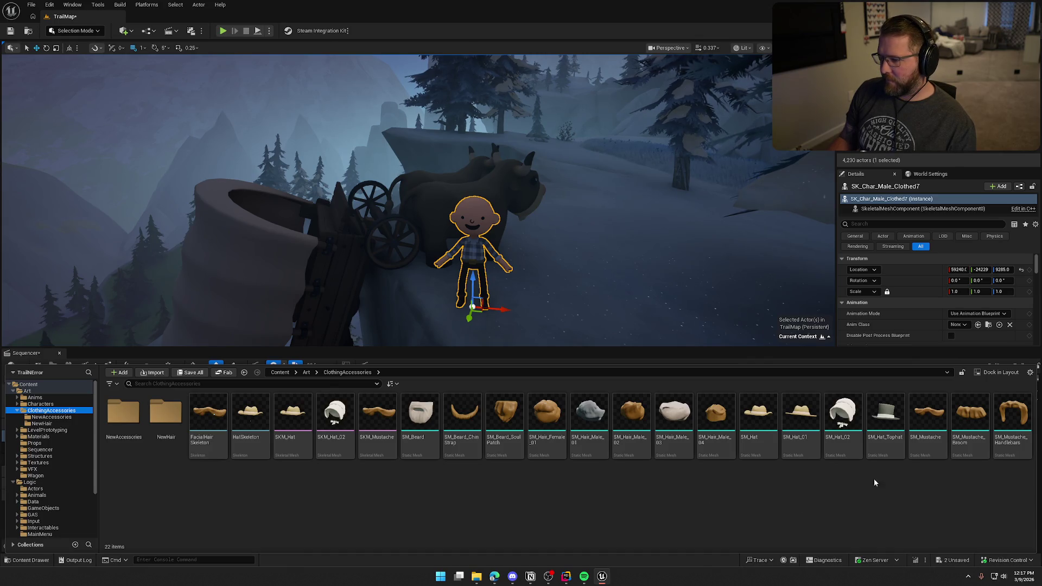
left_click(887, 422)
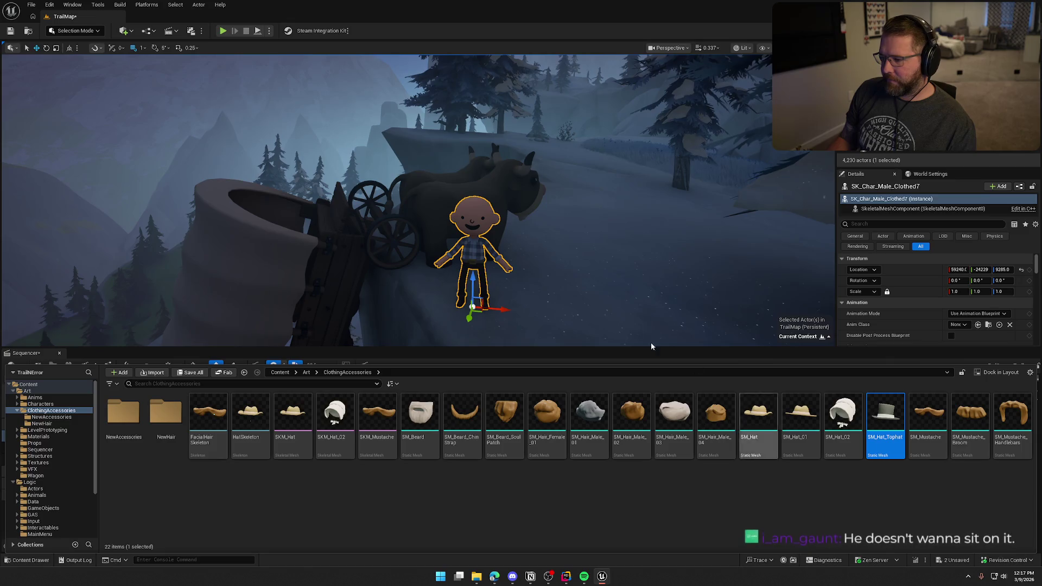
left_click(302, 354)
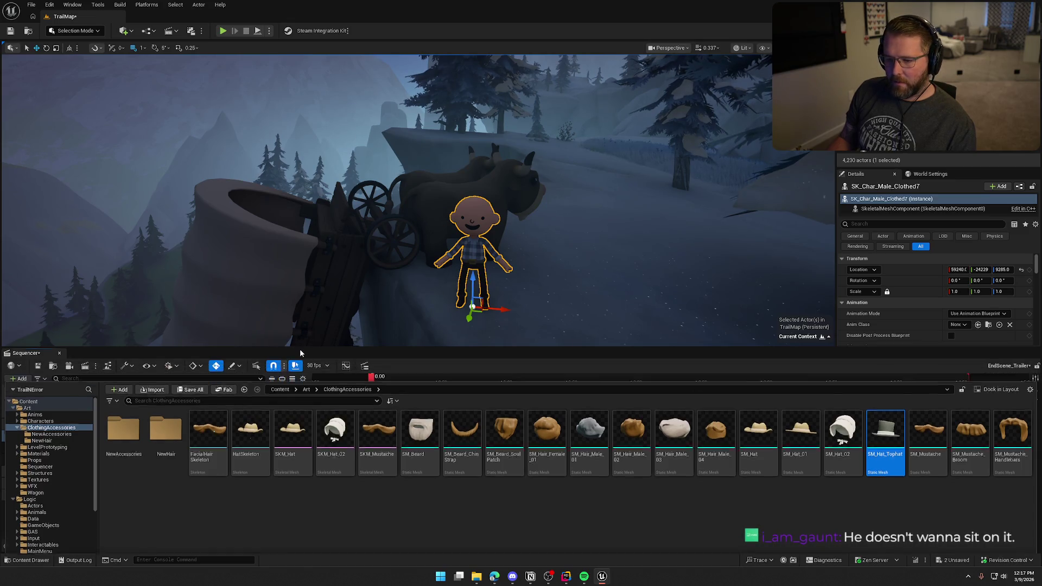
left_click(13, 381)
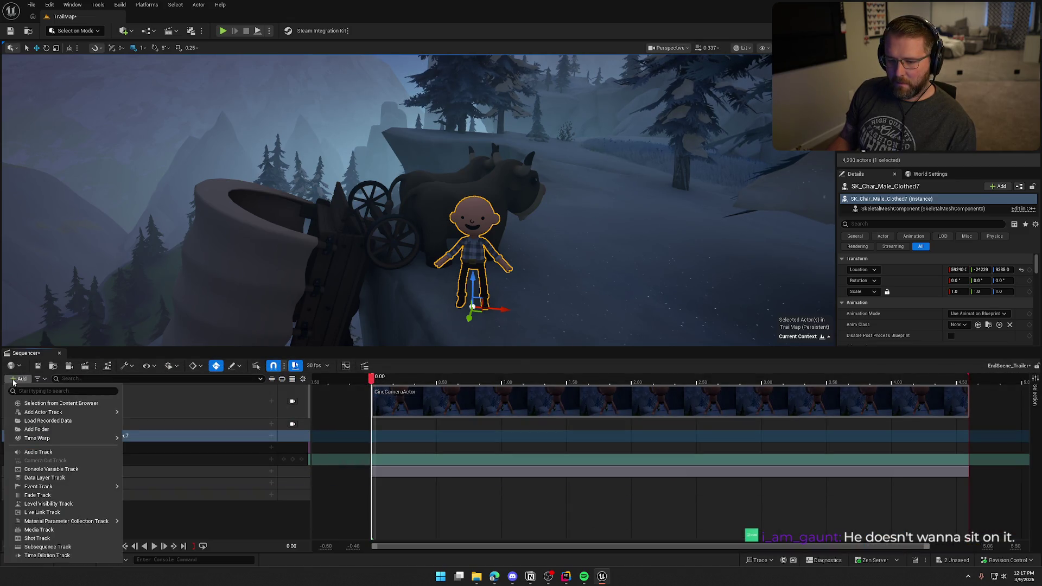
Step: Spawn SM_Hat_Tophat, attach it to SK_Char_Male_Clothed7's head bone, and rotate it -90° upright
left_click(60, 403)
left_click(271, 506)
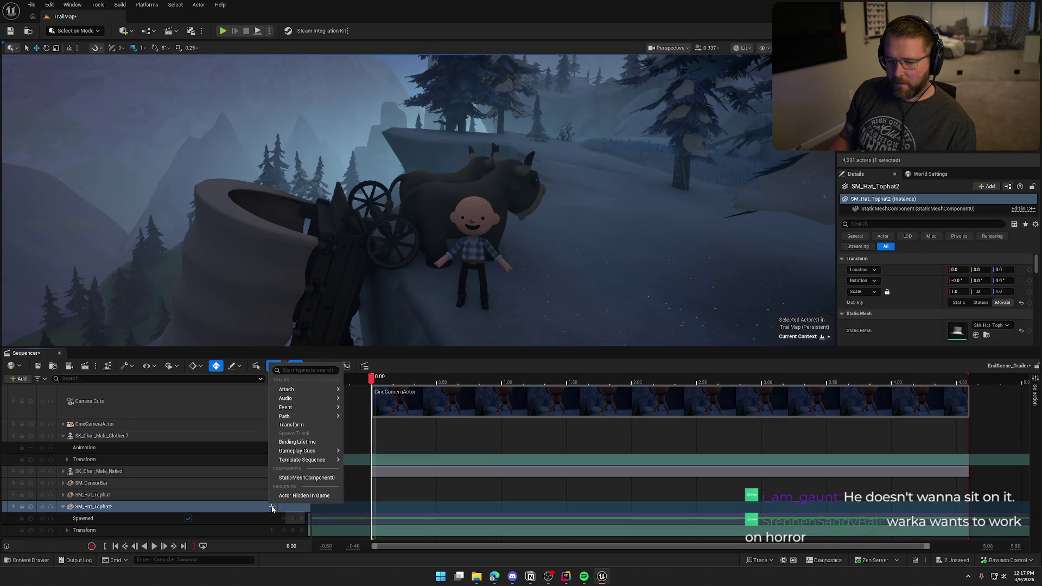
mouse_move(304, 389)
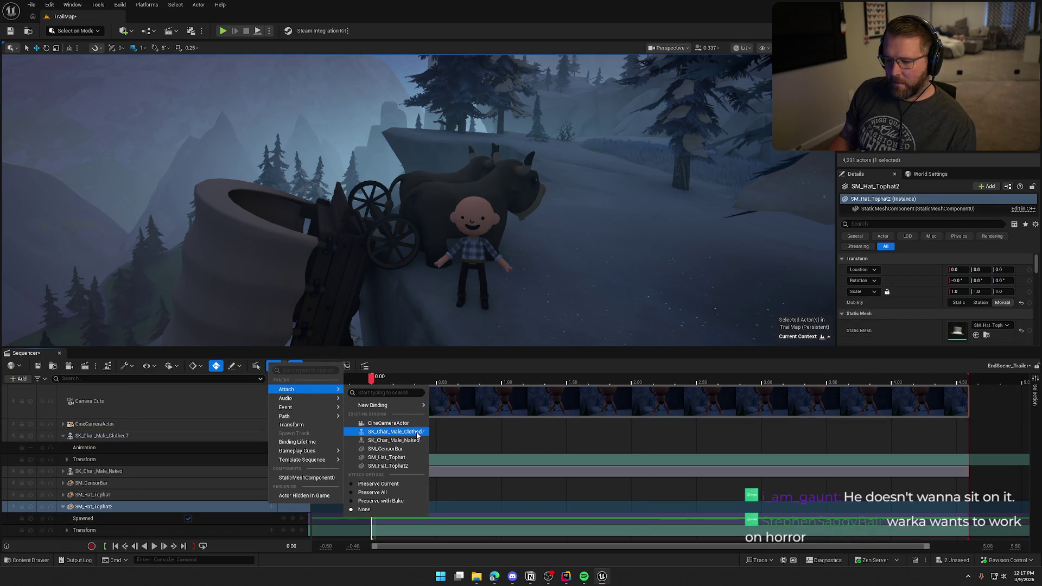
left_click(417, 433)
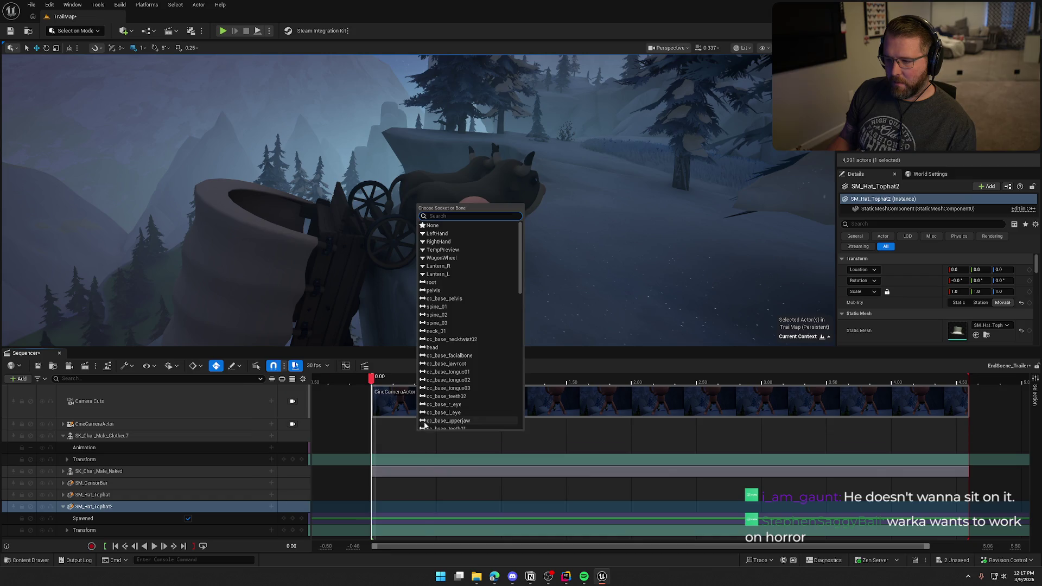
left_click(455, 347)
key("e")
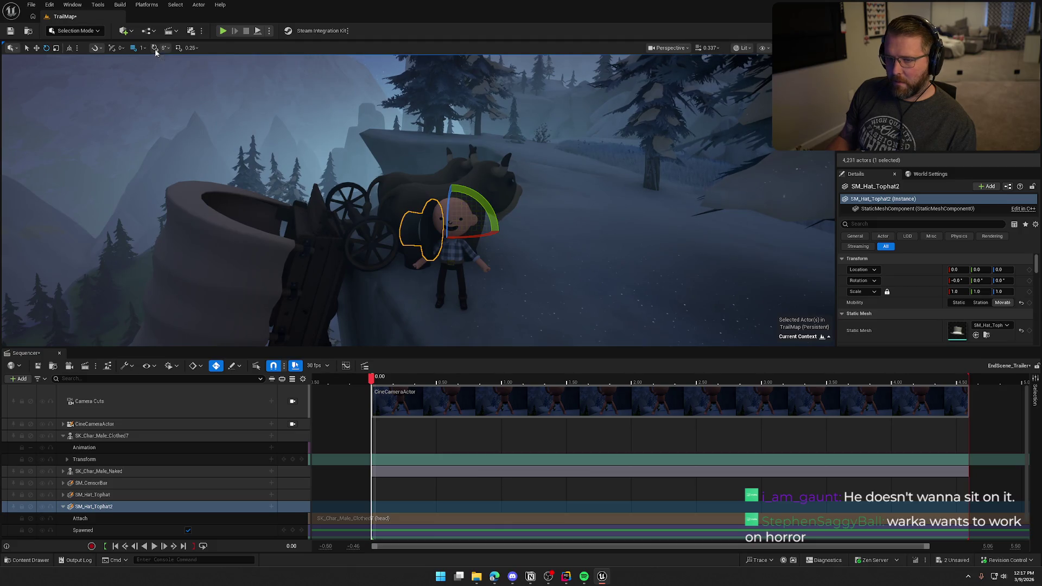
left_click_drag(452, 183, 498, 233)
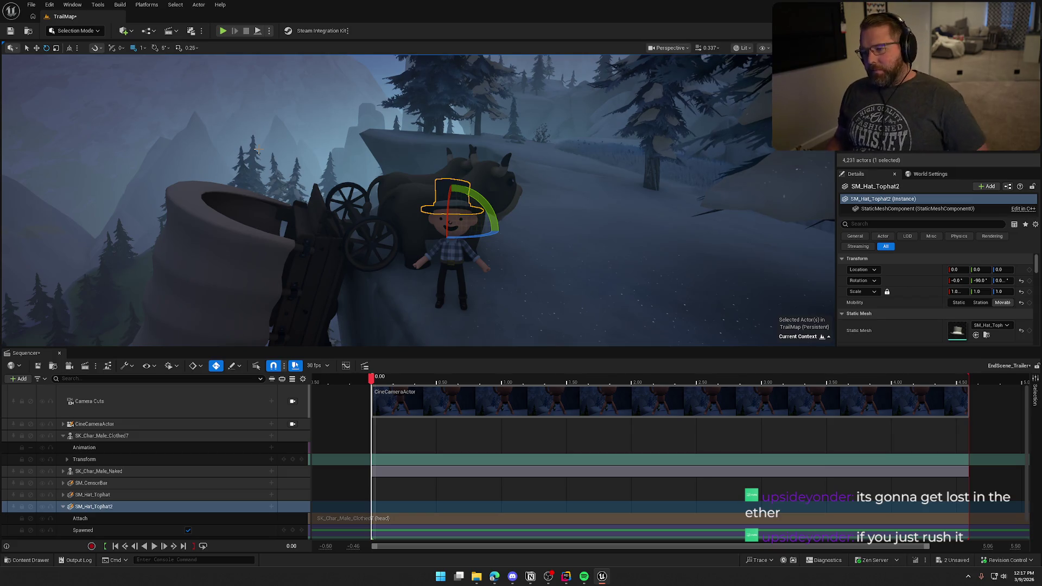
Step: Add the Sitting animation, found by searching 'sit', to SK_Char_Male_Clothed7's track
left_click_drag(560, 114, 564, 212)
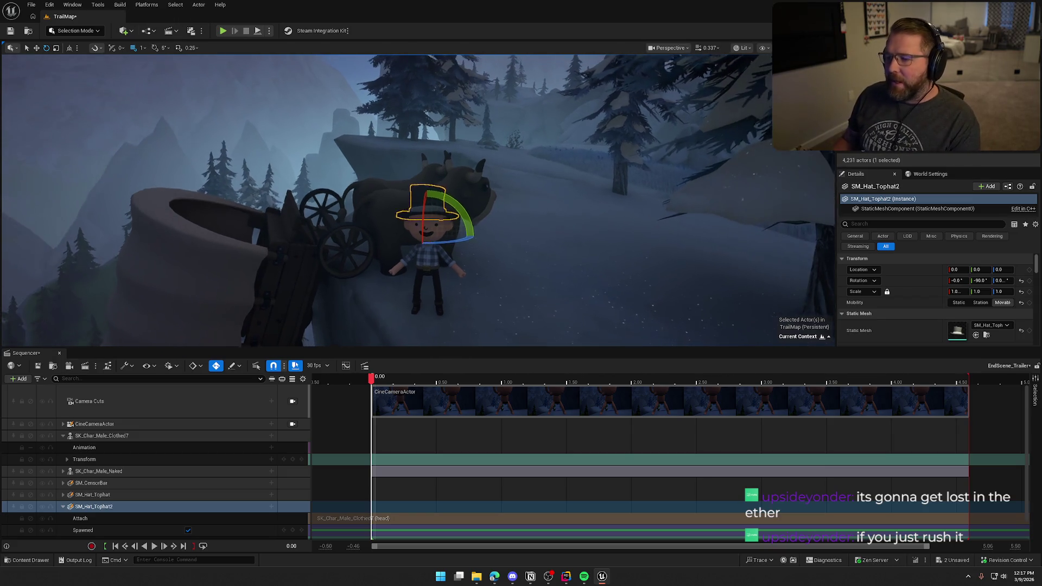
left_click(565, 215)
scroll(564, 213, "up", 5)
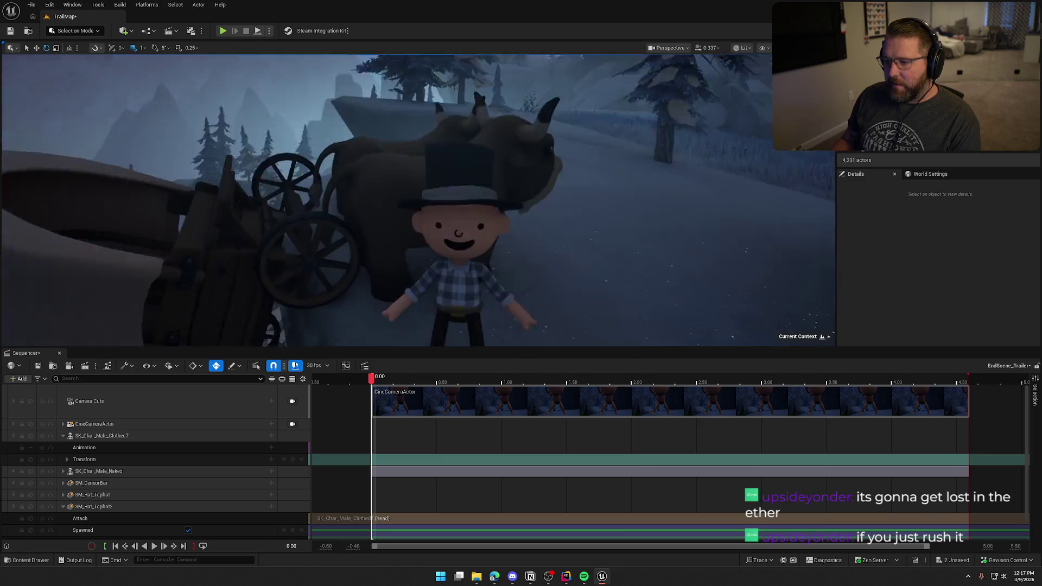
left_click(477, 217)
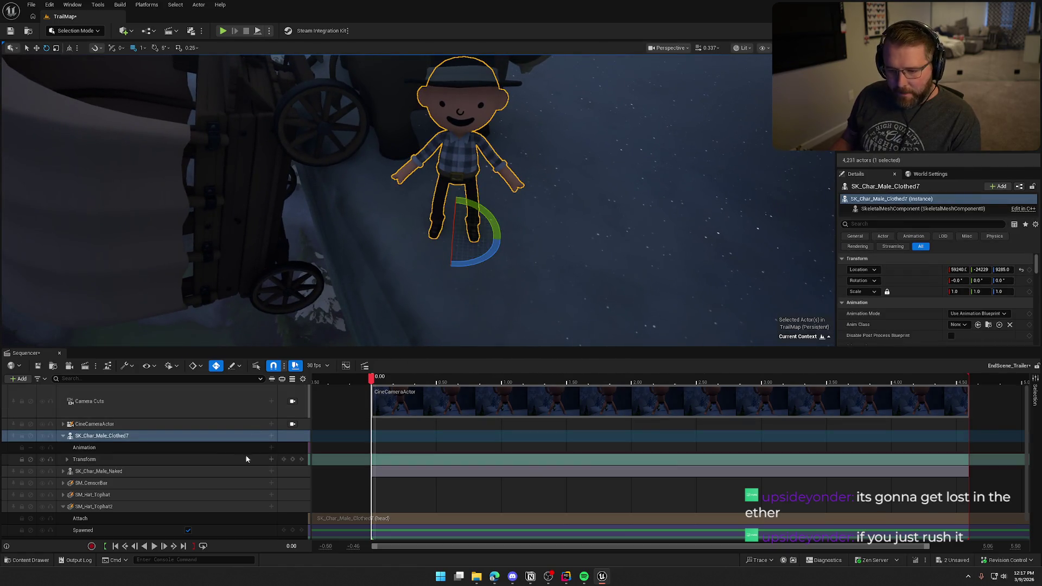
left_click(271, 437)
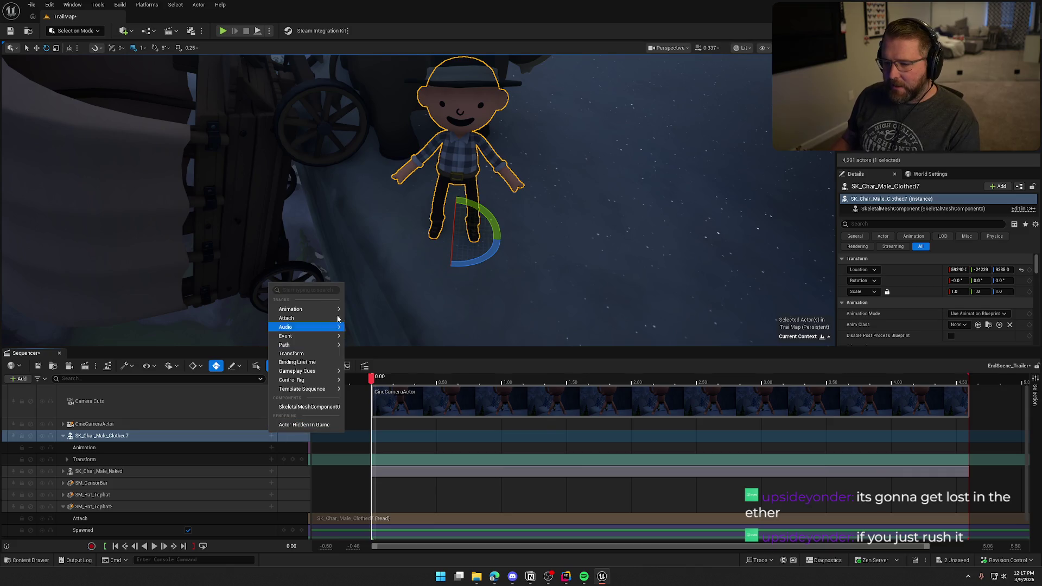
mouse_move(303, 309)
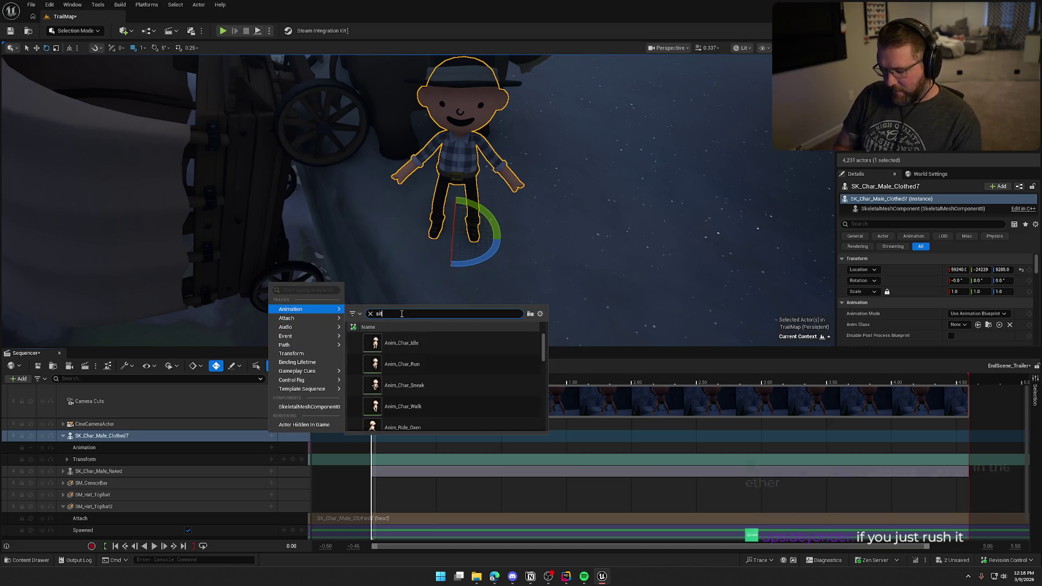
type("sit")
left_click(404, 342)
scroll(516, 210, "down", 5)
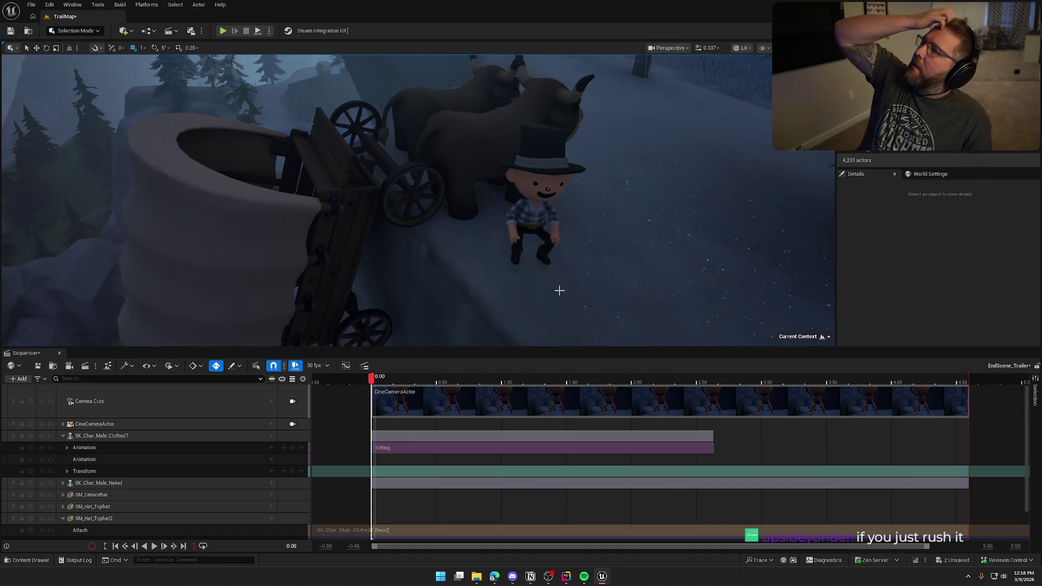
Step: Rotate the seated boy to face along the wagon
left_click(538, 225)
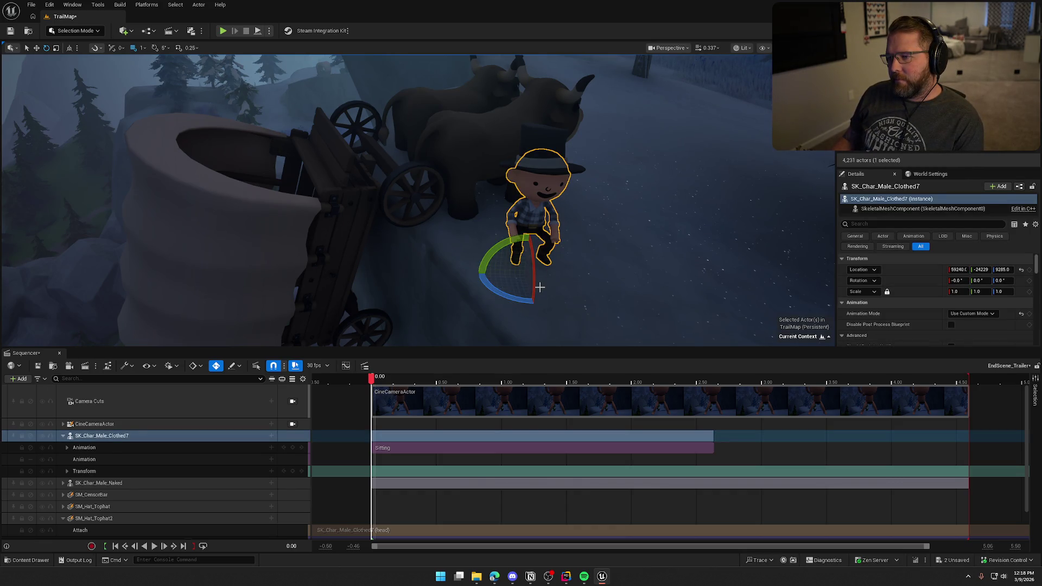
mouse_move(540, 287)
left_mouse_down()
mouse_move(586, 274)
mouse_move(571, 278)
left_mouse_up()
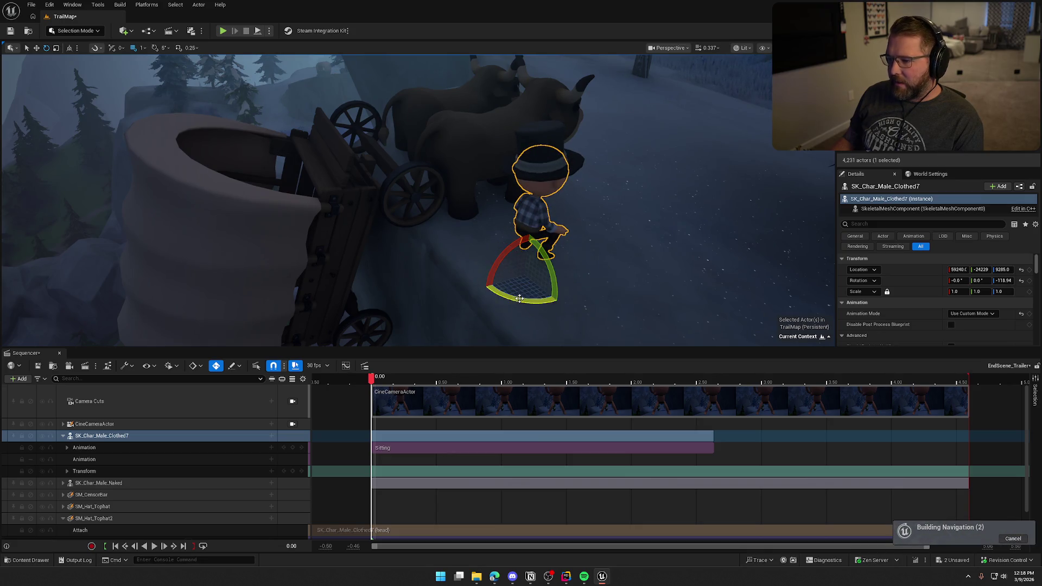
mouse_move(519, 299)
left_mouse_down()
mouse_move(534, 290)
mouse_move(374, 274)
mouse_move(412, 271)
mouse_move(401, 265)
left_mouse_up()
key("w")
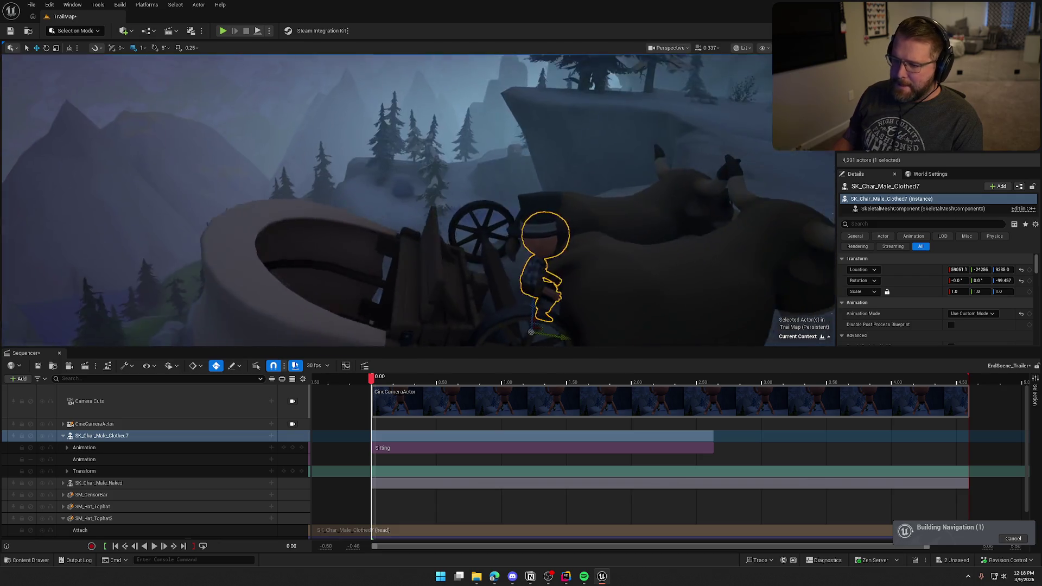
Step: Move the boy over onto the wagon and raise him onto the front seat
mouse_move(566, 271)
left_mouse_down()
mouse_move(460, 279)
mouse_move(407, 261)
left_mouse_up()
key("f")
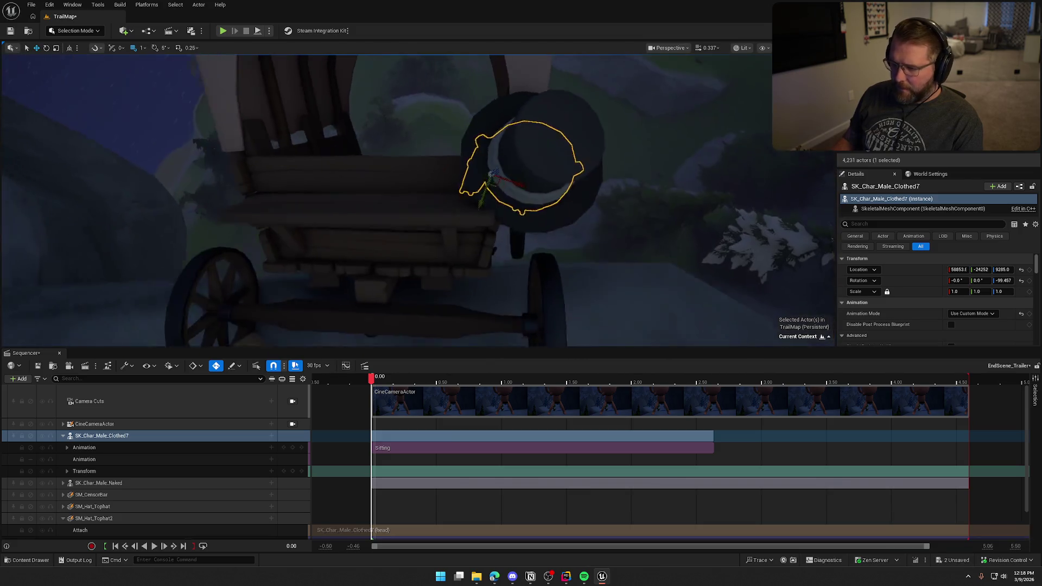
left_click_drag(498, 195, 420, 213)
key("f")
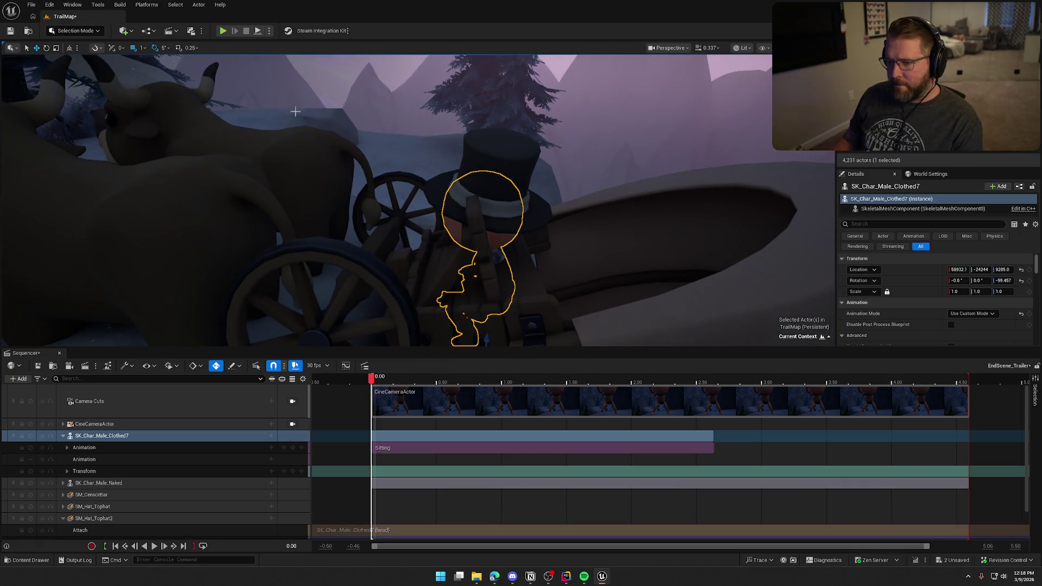
mouse_move(295, 111)
left_mouse_down()
mouse_move(471, 201)
mouse_move(471, 239)
mouse_move(491, 260)
mouse_move(488, 268)
mouse_move(400, 242)
left_mouse_up()
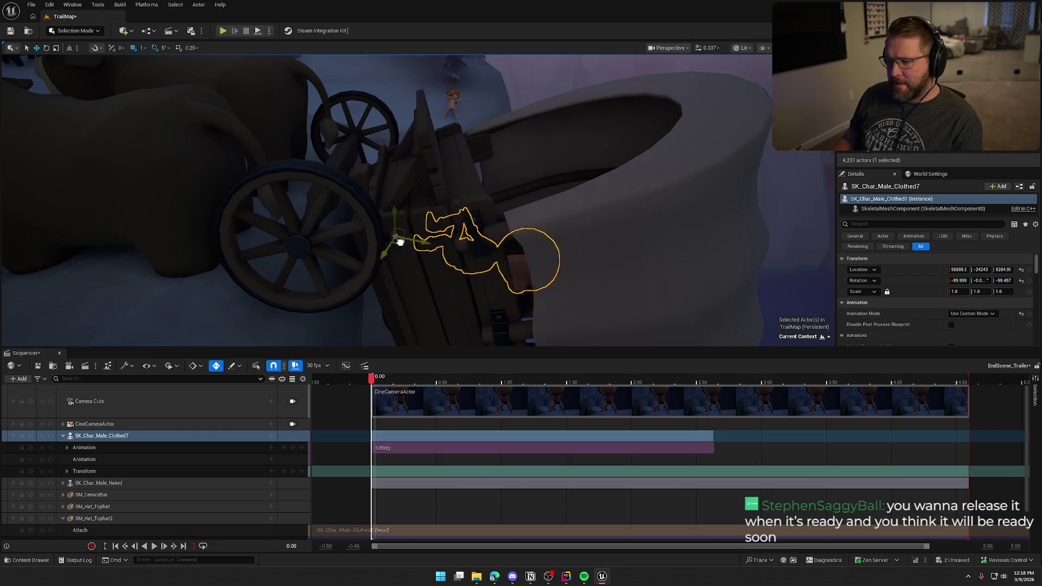
left_click_drag(371, 133, 368, 94)
key("f")
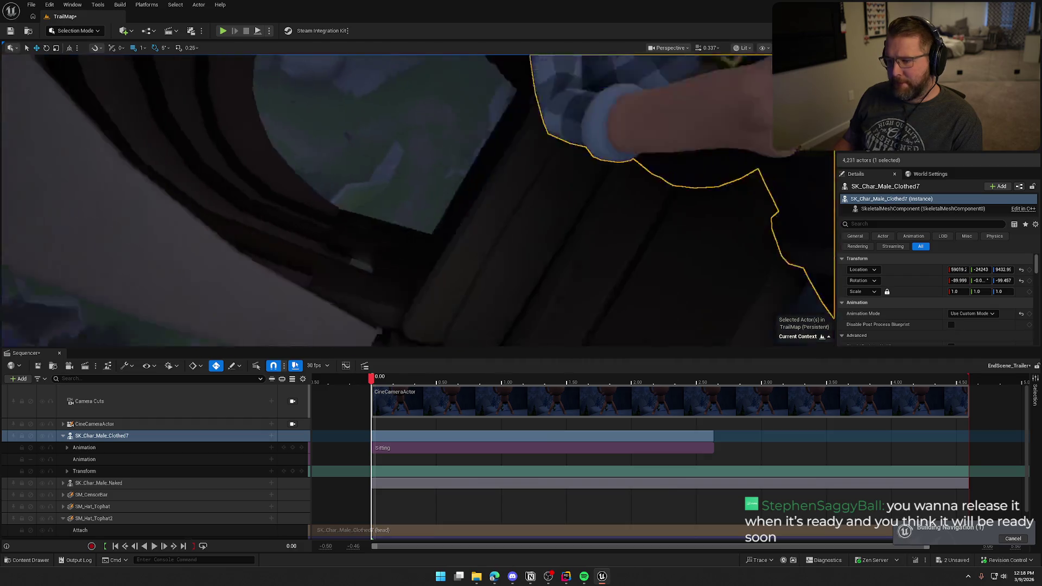
key("f")
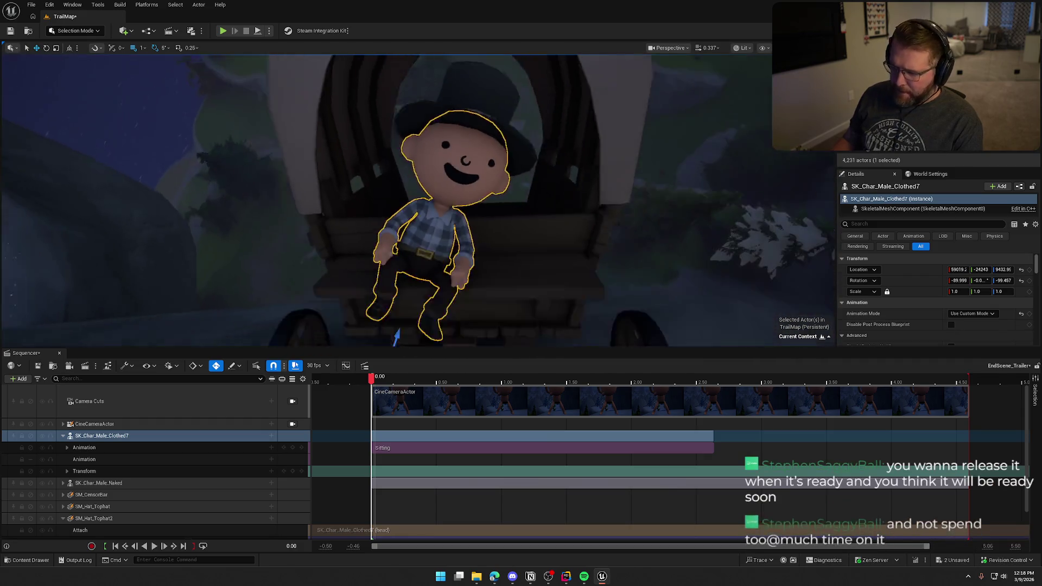
Step: Tilt the boy about 10 degrees more and nudge him slightly up on the seat
mouse_move(387, 237)
left_mouse_down()
mouse_move(412, 239)
mouse_move(385, 236)
left_mouse_up()
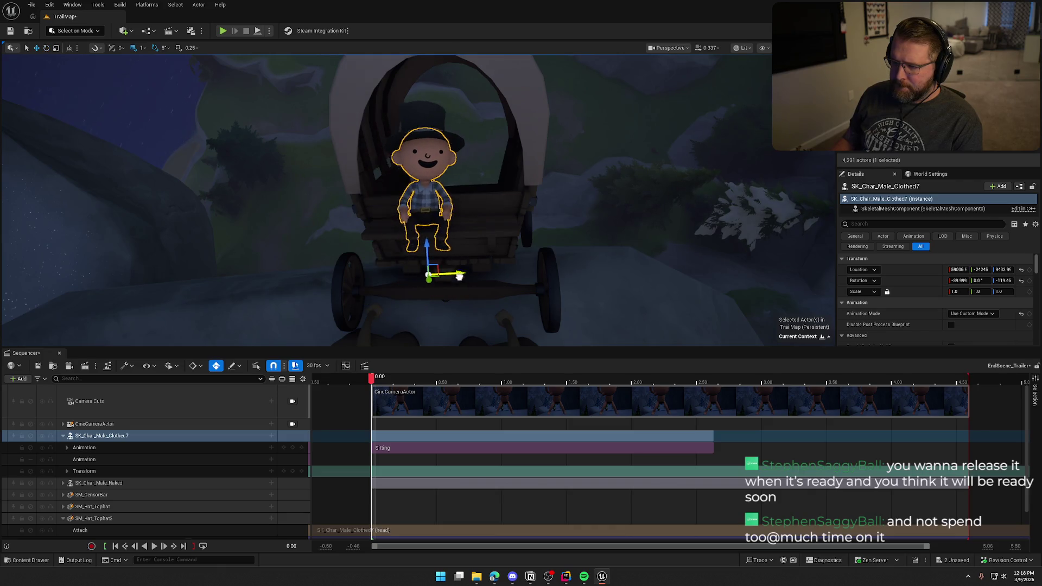
mouse_move(459, 276)
left_mouse_down()
mouse_move(439, 282)
mouse_move(417, 261)
mouse_move(445, 304)
mouse_move(391, 266)
mouse_move(446, 188)
mouse_move(515, 168)
mouse_move(575, 194)
mouse_move(446, 185)
mouse_move(448, 174)
left_mouse_up()
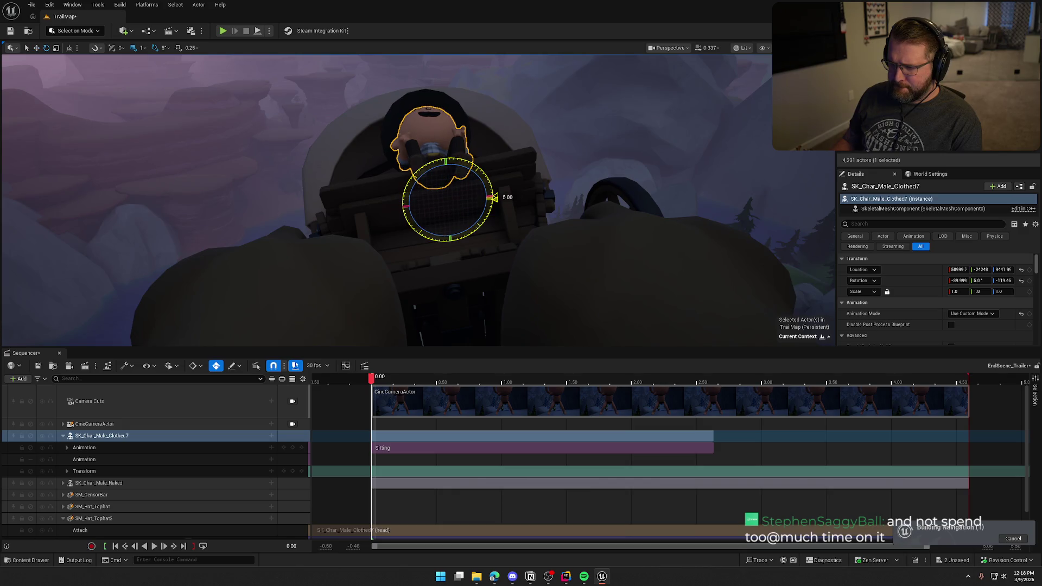
key("w")
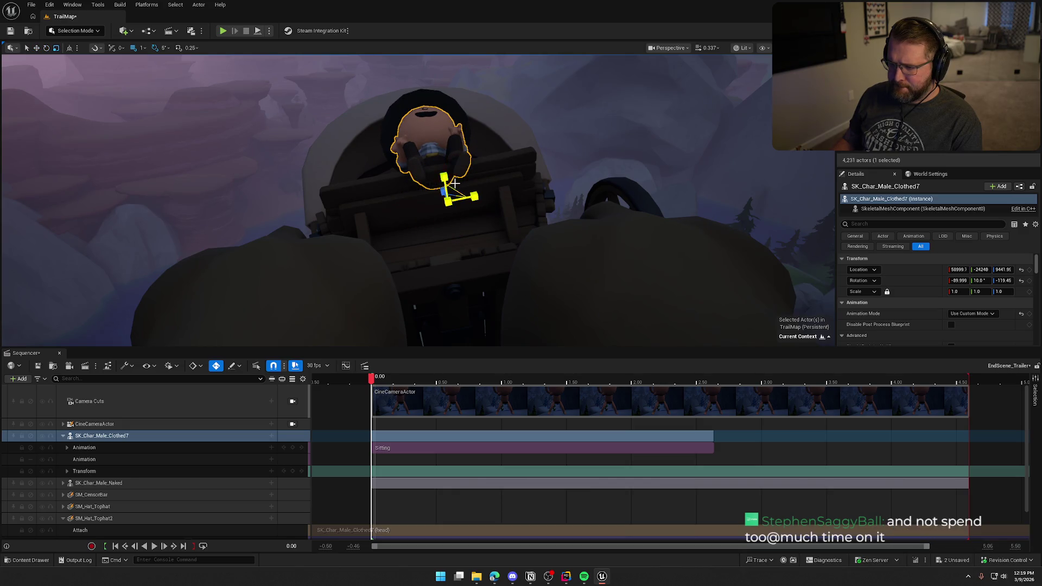
mouse_move(448, 177)
left_mouse_down()
mouse_move(413, 184)
mouse_move(444, 176)
left_mouse_up()
key("Escape")
Step: Collapse the SK_Char_Male_Clothed7 and SM_Hat_Tophat2 track rows in Sequencer
scroll(539, 105, "down", 10)
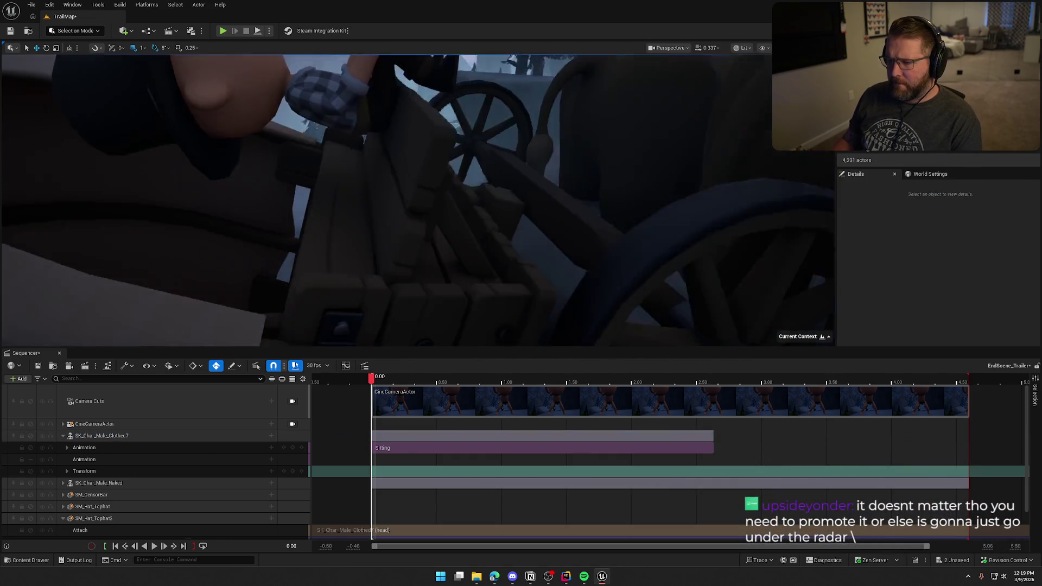
left_click_drag(539, 106, 486, 192)
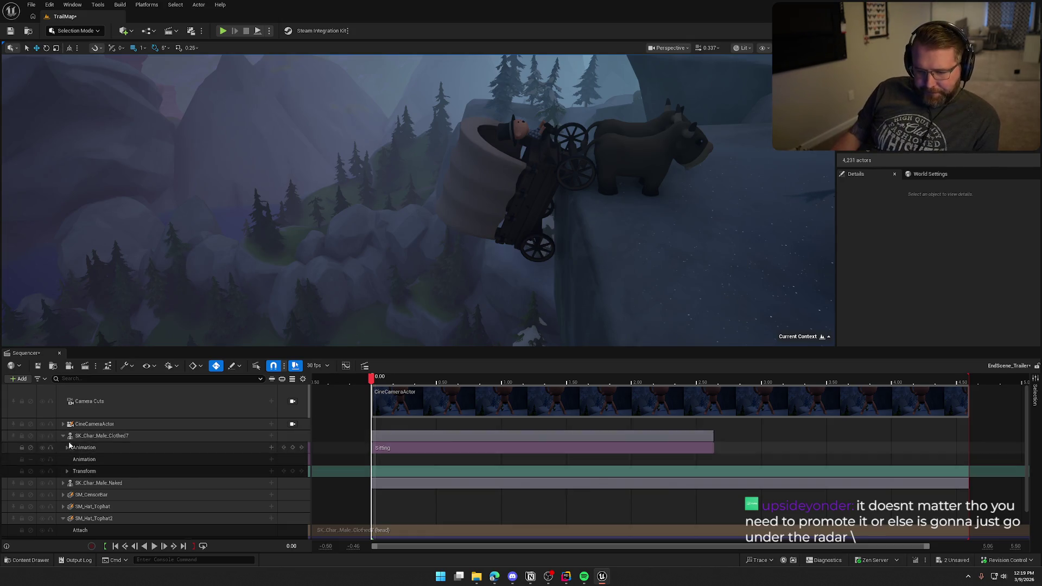
left_click(63, 435)
left_click(63, 483)
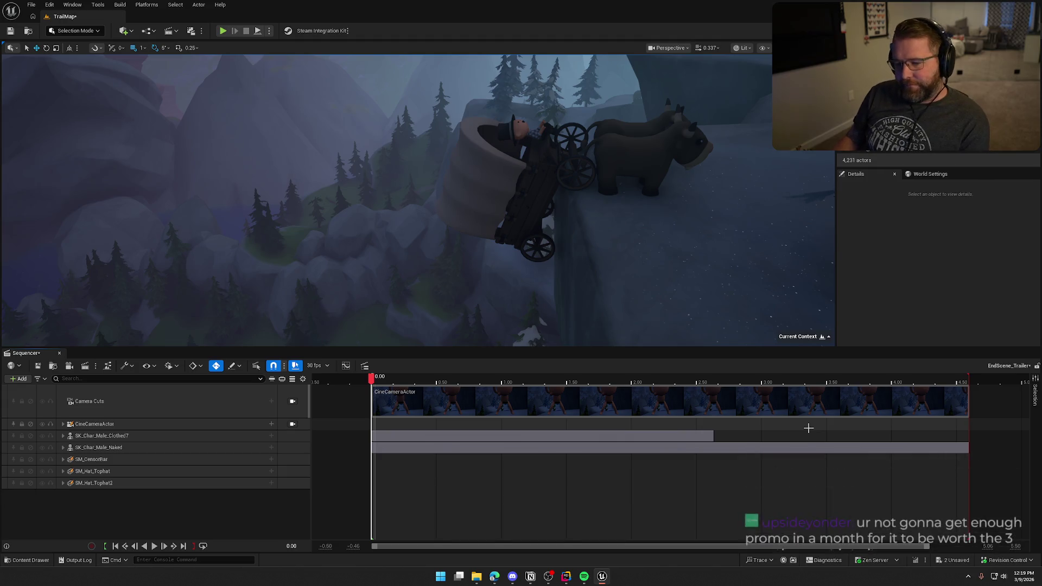
Step: Drag the SK_Char_Male_Clothed7 section's right edge out to the end of the shot
left_click_drag(713, 435, 968, 435)
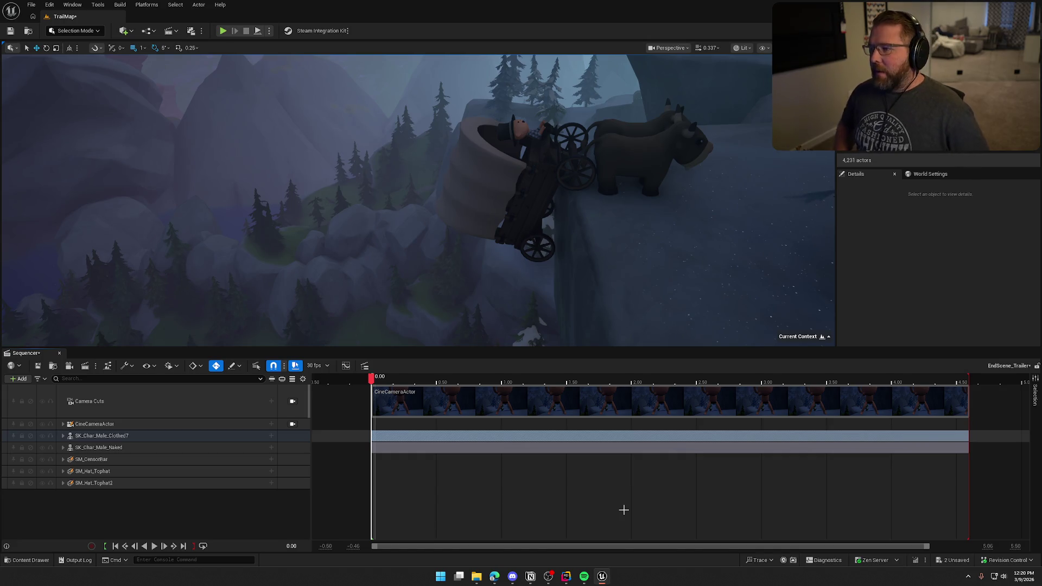
Step: Set SK_Ox2 to Use Animation Asset playing Ox_Idle
left_click(637, 172)
scroll(878, 314, "down", 1)
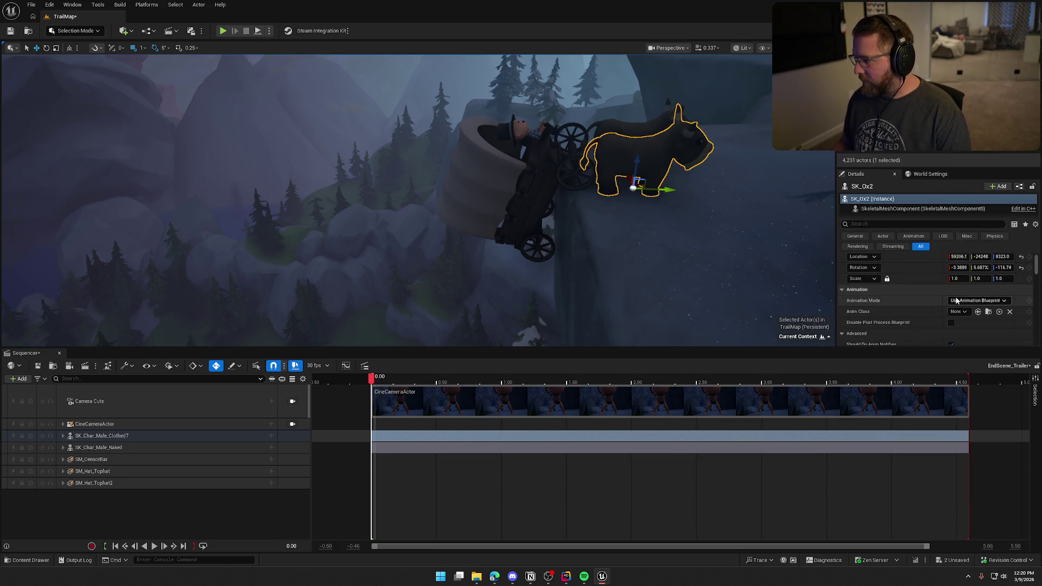
left_click(976, 300)
left_click(977, 320)
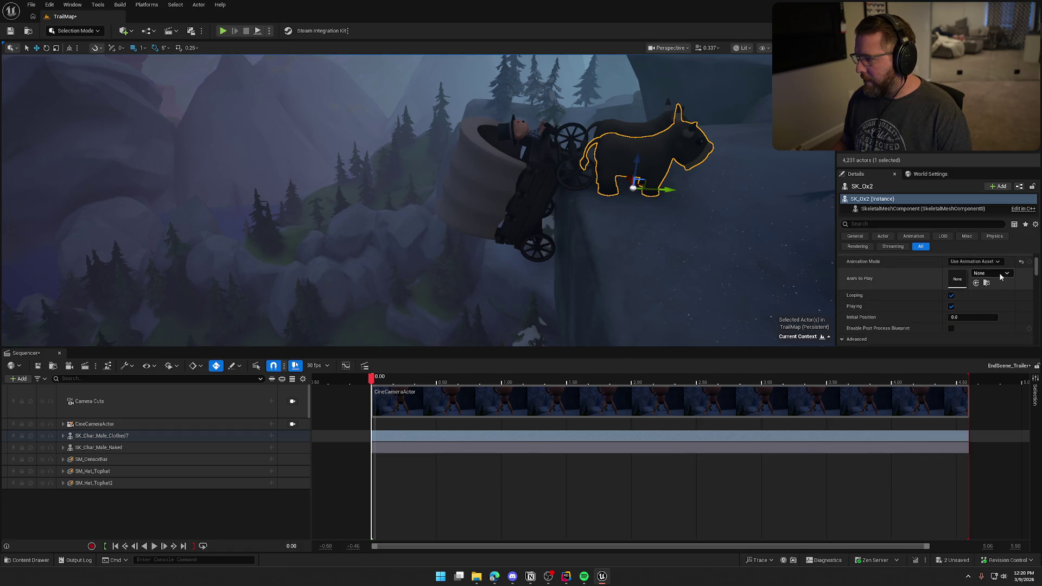
left_click(1000, 274)
type("idle")
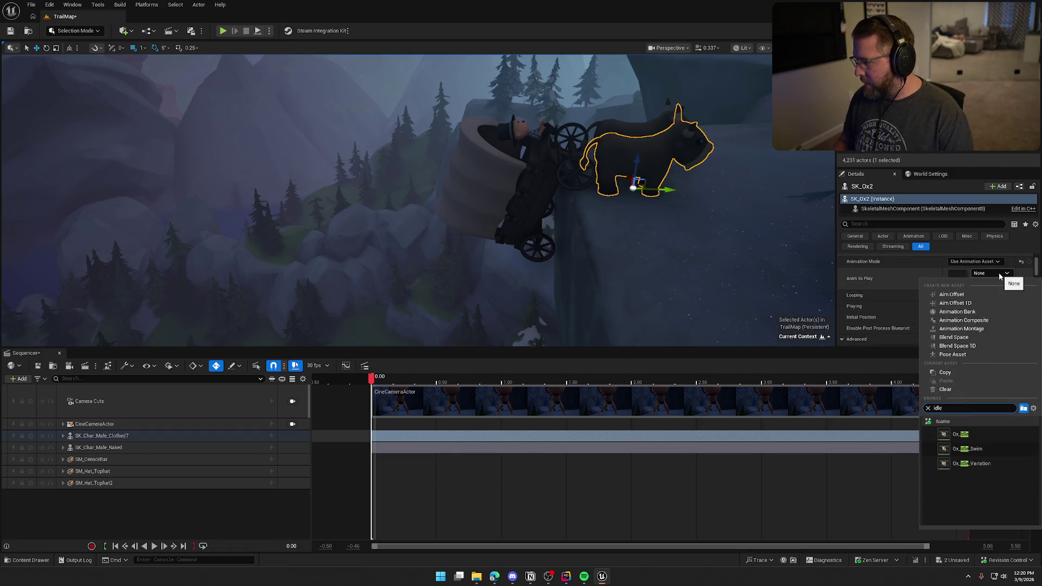
left_click(991, 435)
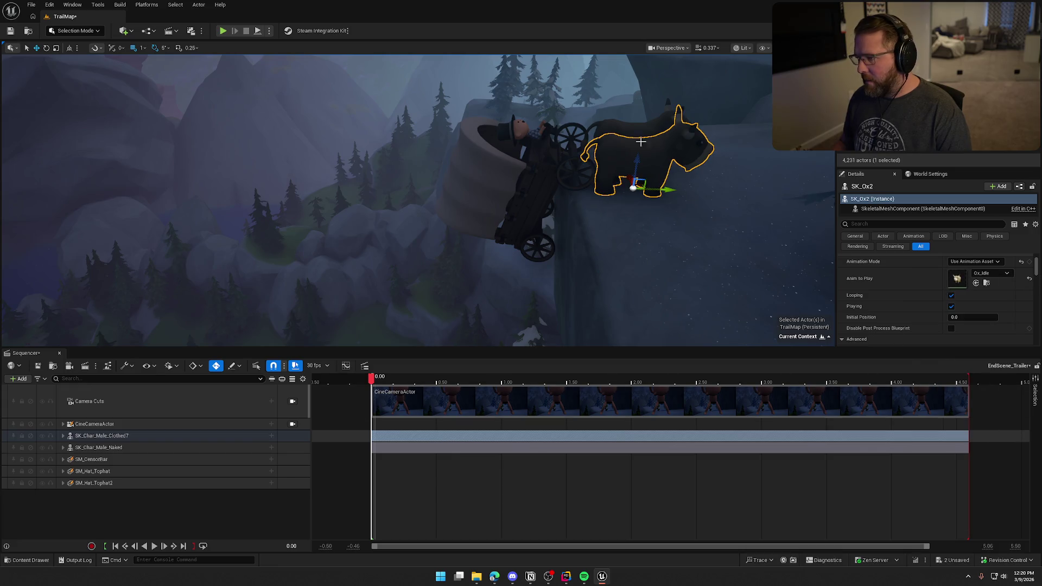
Step: Set SK_Ox to Use Animation Asset playing Ox_Idle as well
left_click(603, 152)
left_click(976, 261)
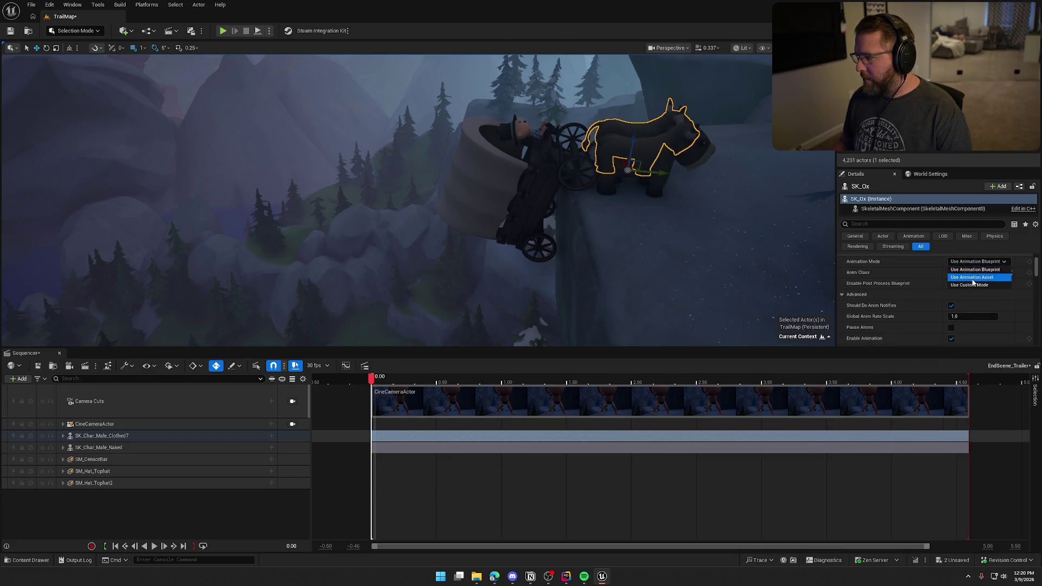
left_click(975, 278)
left_click(980, 274)
type("idle")
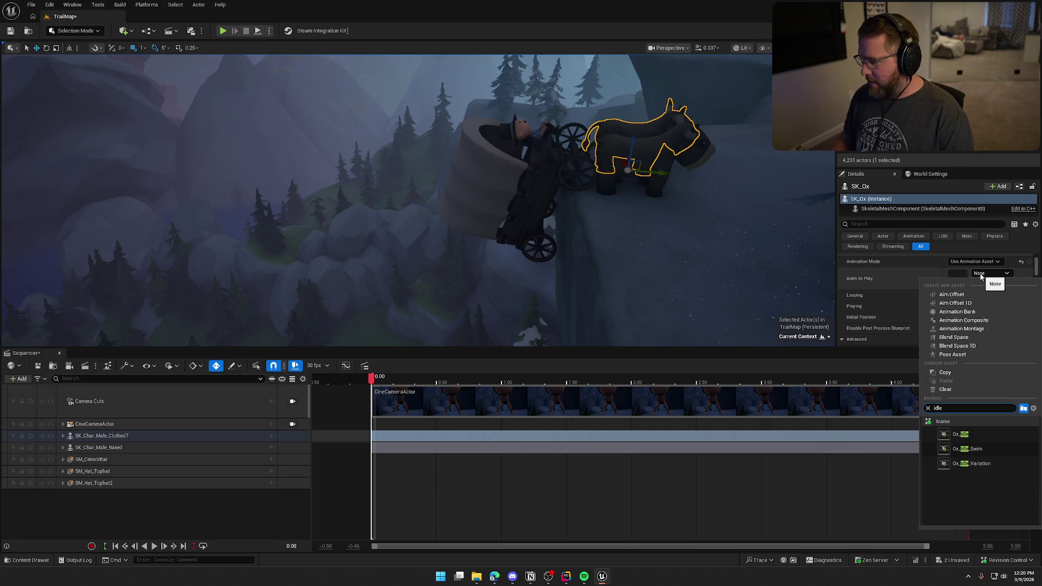
left_click(965, 430)
left_click(718, 243)
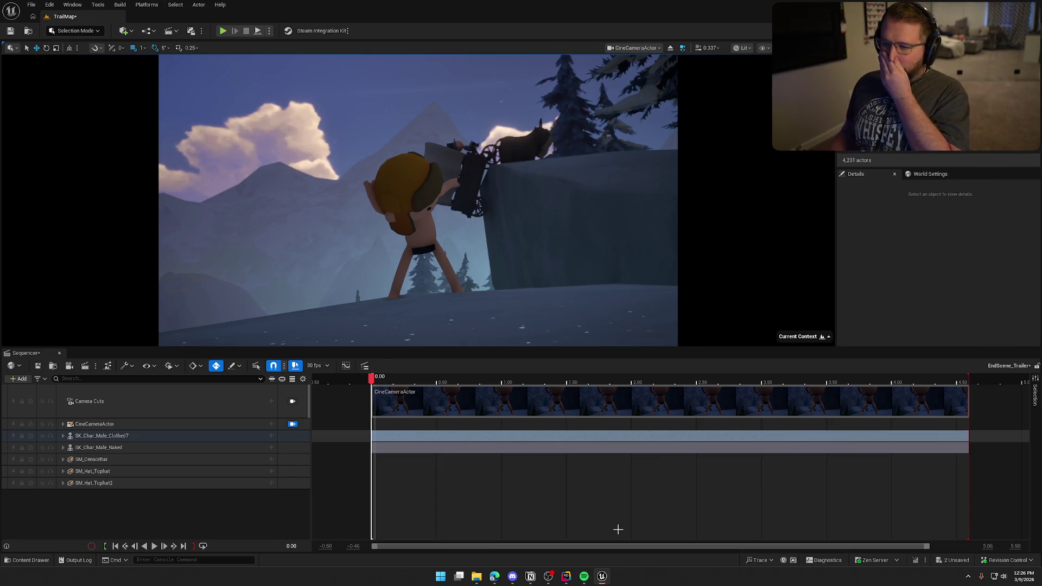
Step: Play the sequence, stop it, and scrub back to the first frames
left_click(154, 545)
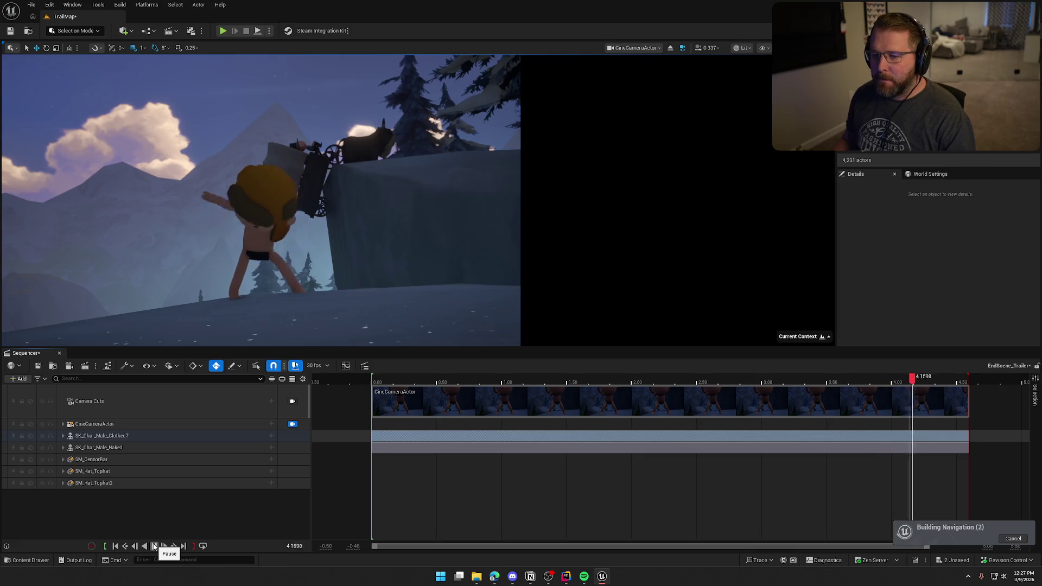
left_click(154, 546)
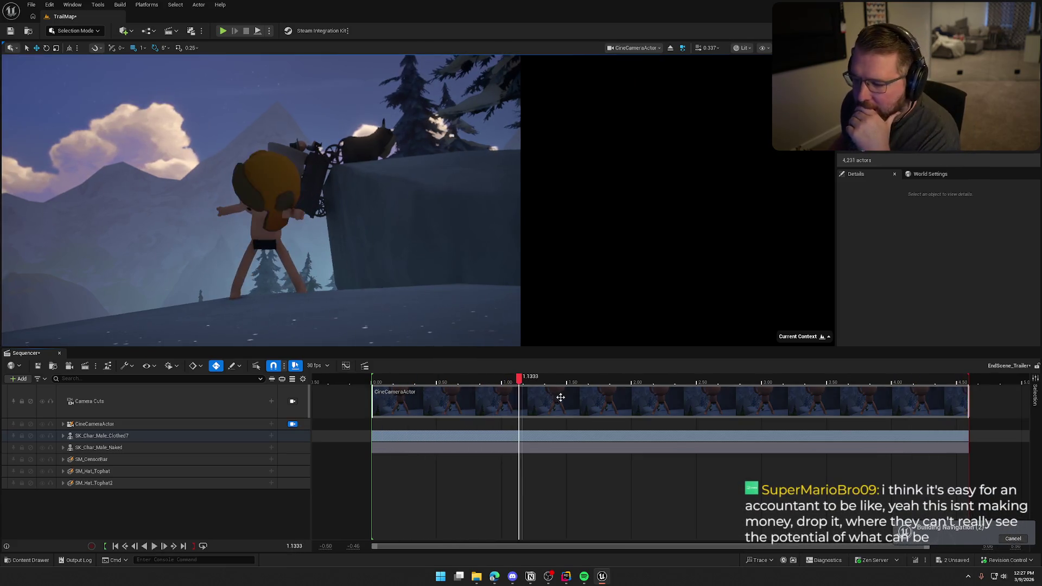
left_click_drag(519, 378, 372, 379)
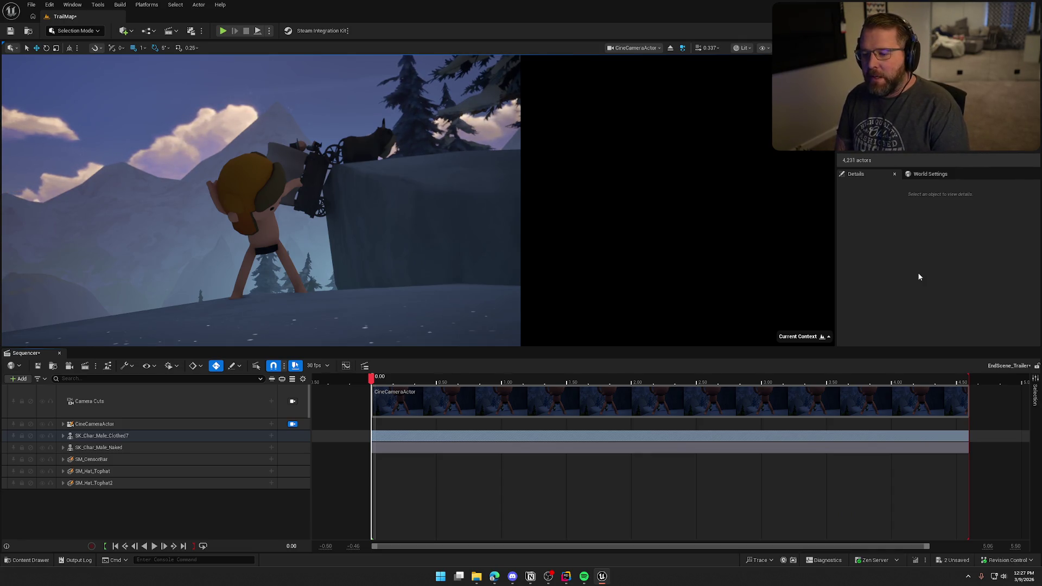
Step: Change the sequence display rate from 30 fps to 60 fps
left_click(317, 365)
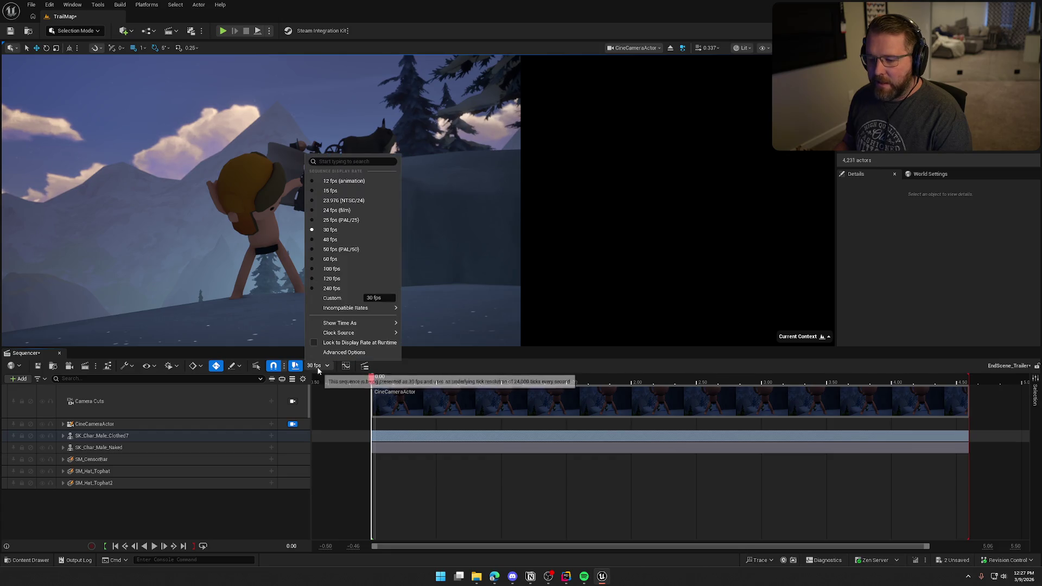
left_click(311, 260)
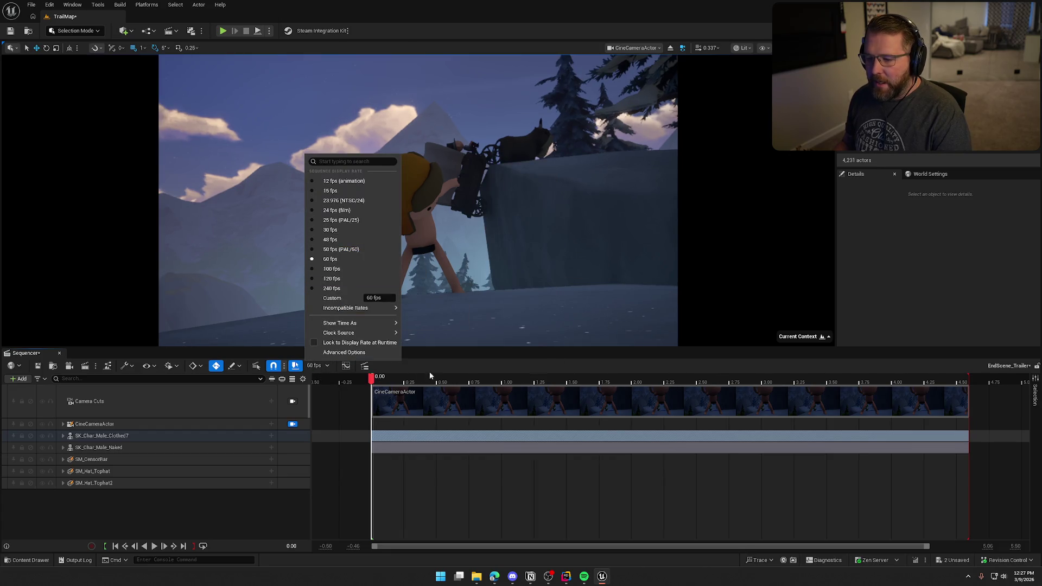
left_click(246, 526)
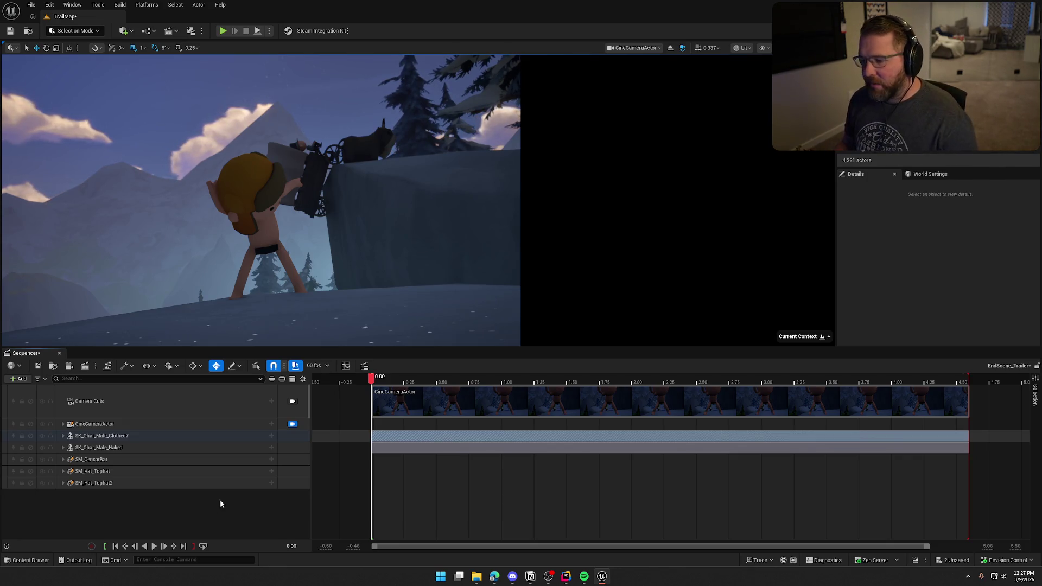
mouse_move(380, 389)
left_mouse_down()
mouse_move(614, 390)
mouse_move(380, 393)
mouse_move(372, 381)
left_mouse_up()
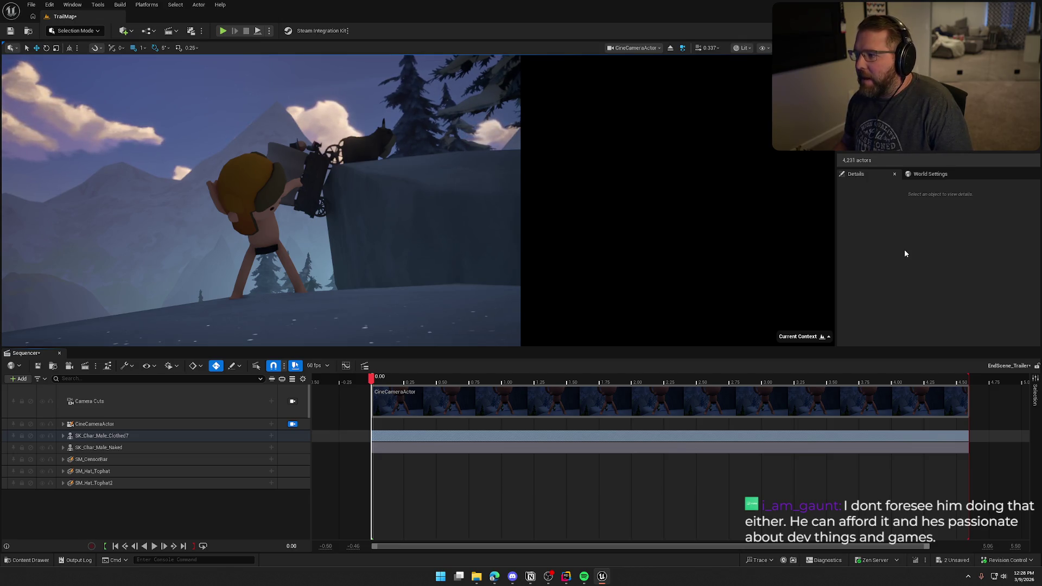
scroll(939, 108, "down", 2)
scroll(939, 108, "down", 1)
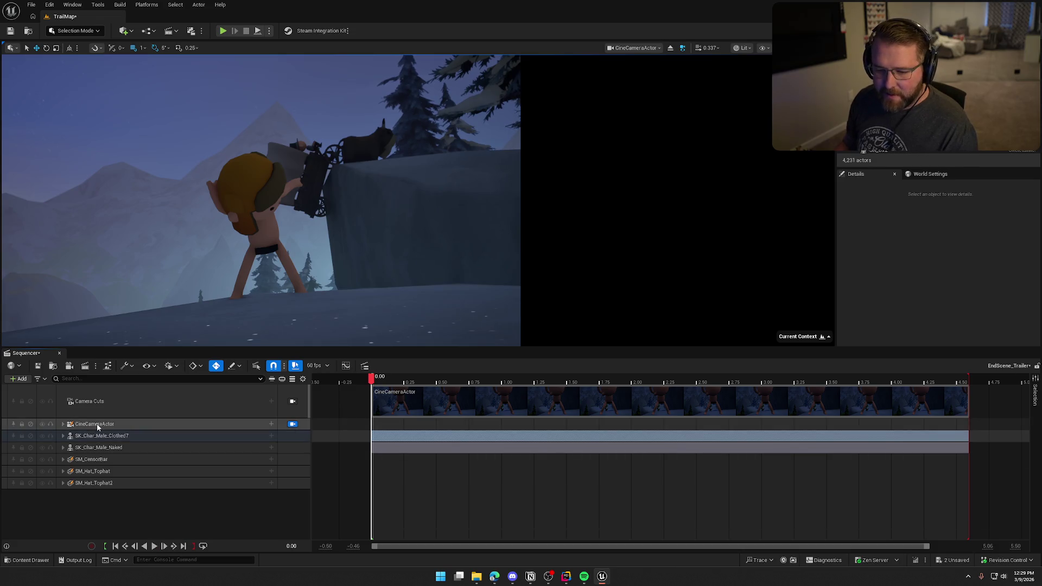
Step: Add the selected wagon, bp_AVSWagon, to the sequence as an actor track
left_click(111, 438)
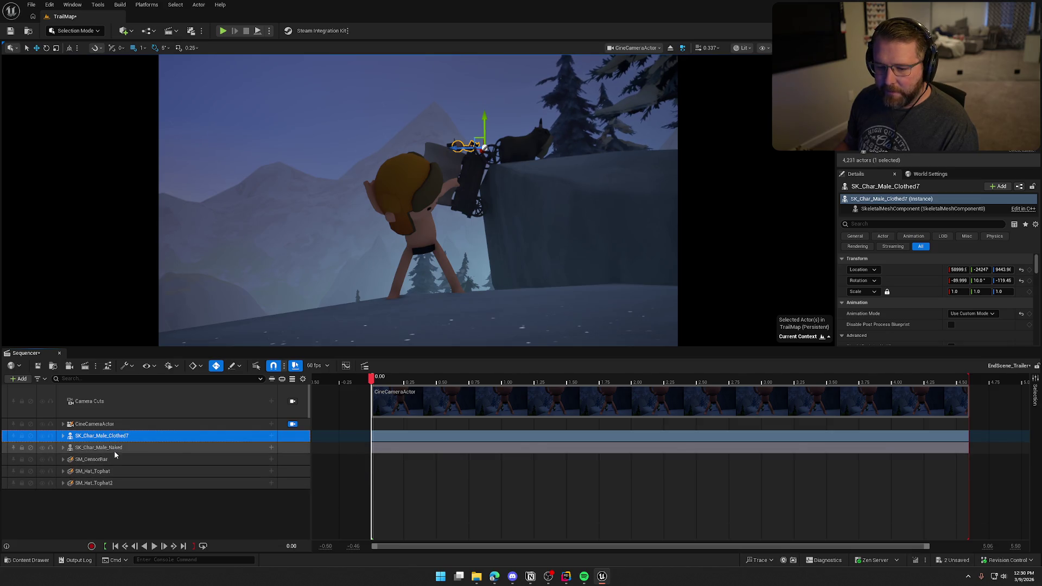
left_click(19, 378)
mouse_move(44, 412)
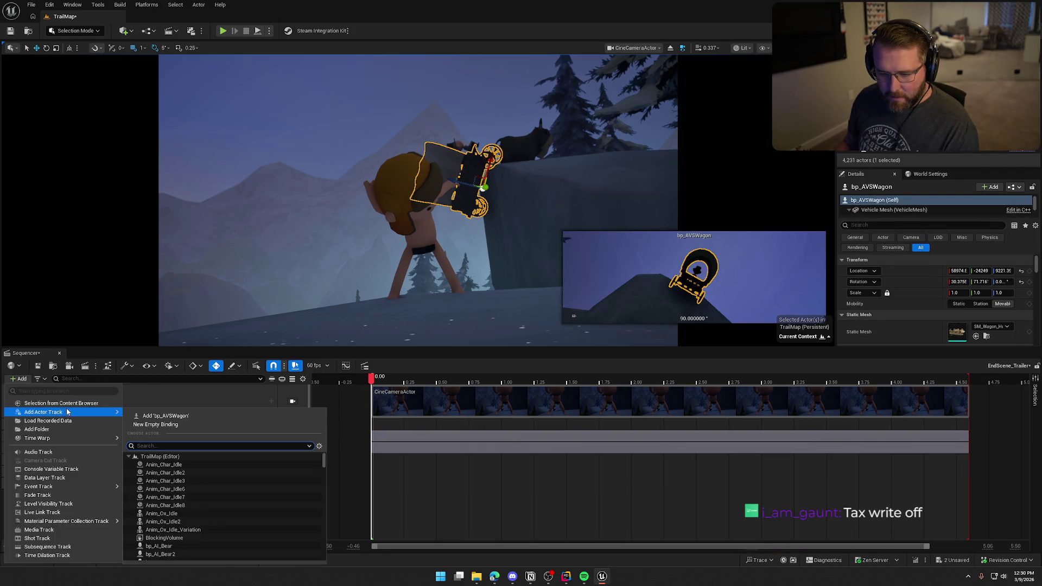
left_click(162, 417)
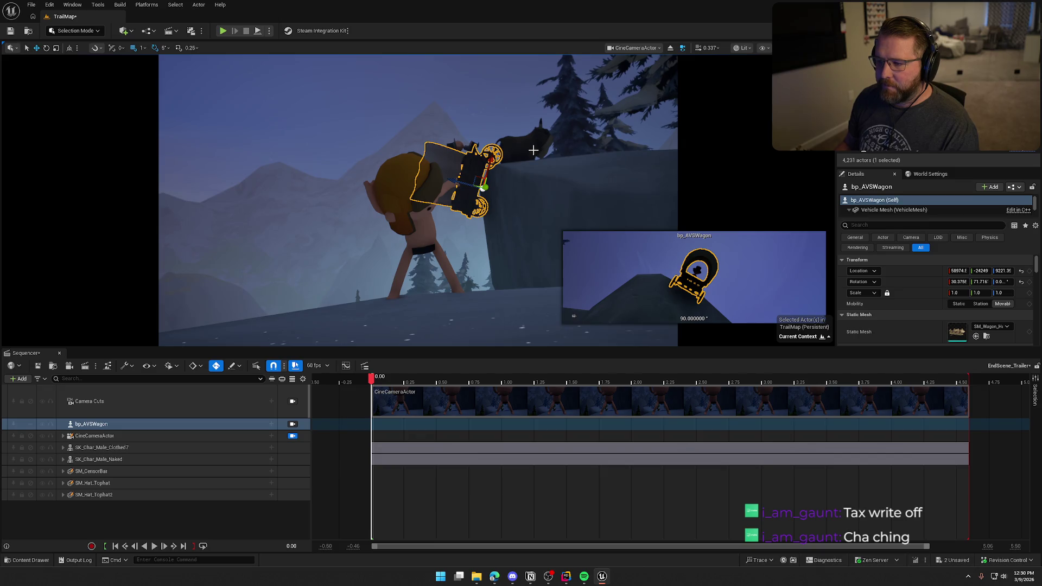
Step: Select both oxen, SK_Ox and SK_Ox2, and add them as actor tracks
left_click(533, 149)
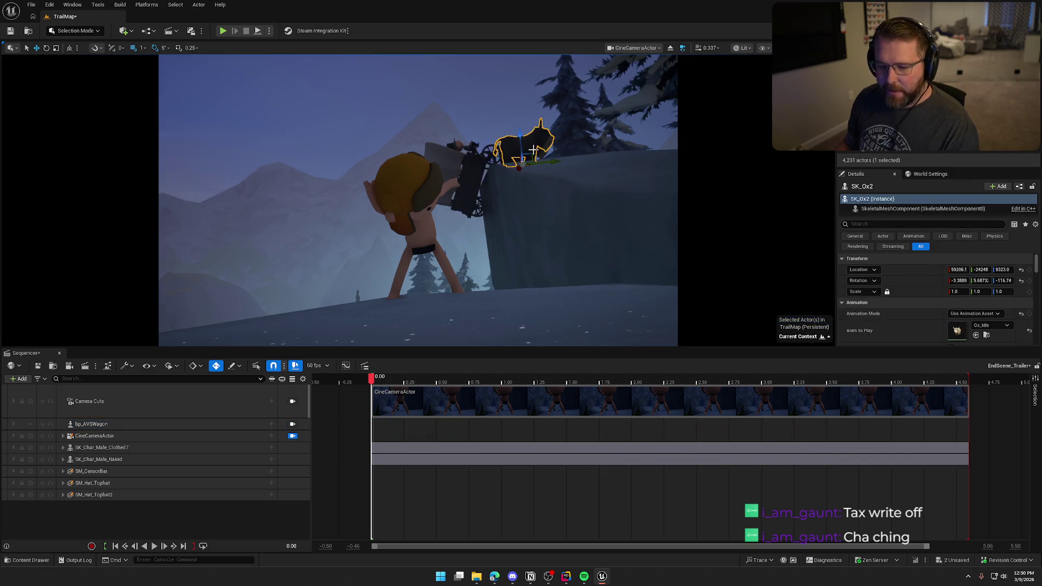
left_click(520, 163)
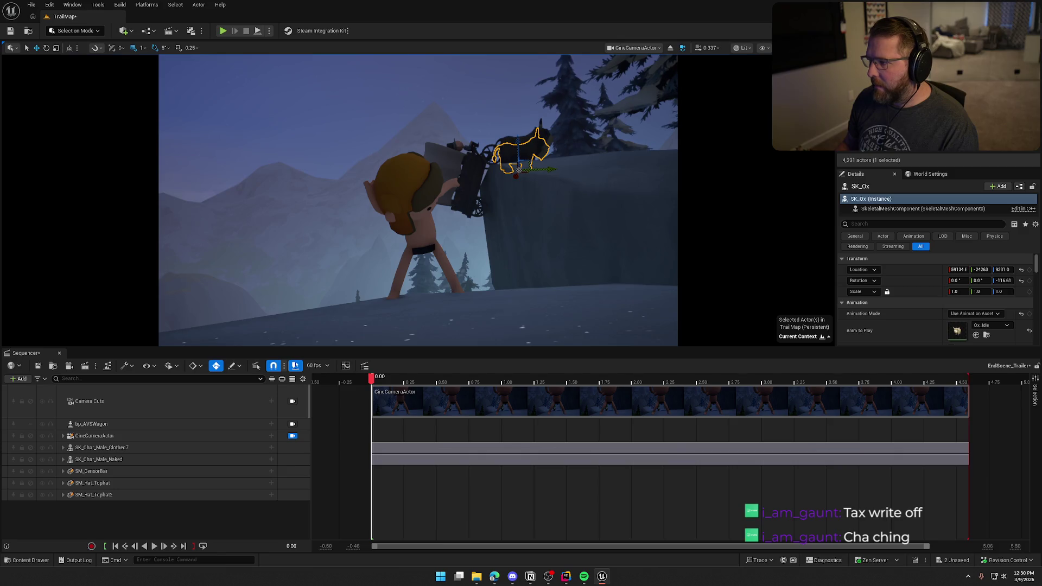
left_click(535, 150, "ctrl")
left_click(19, 379)
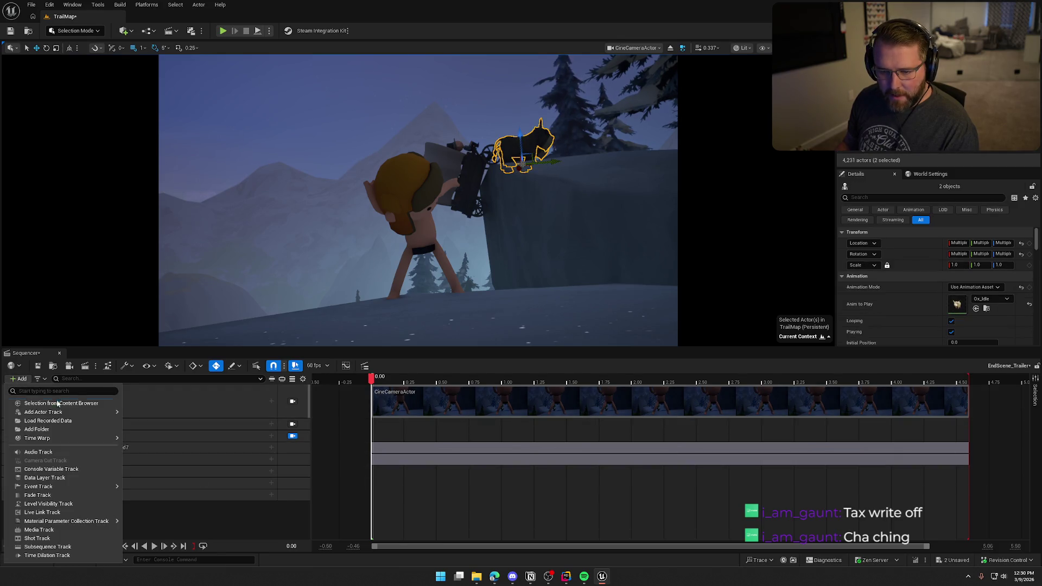
mouse_move(82, 413)
left_click(210, 418)
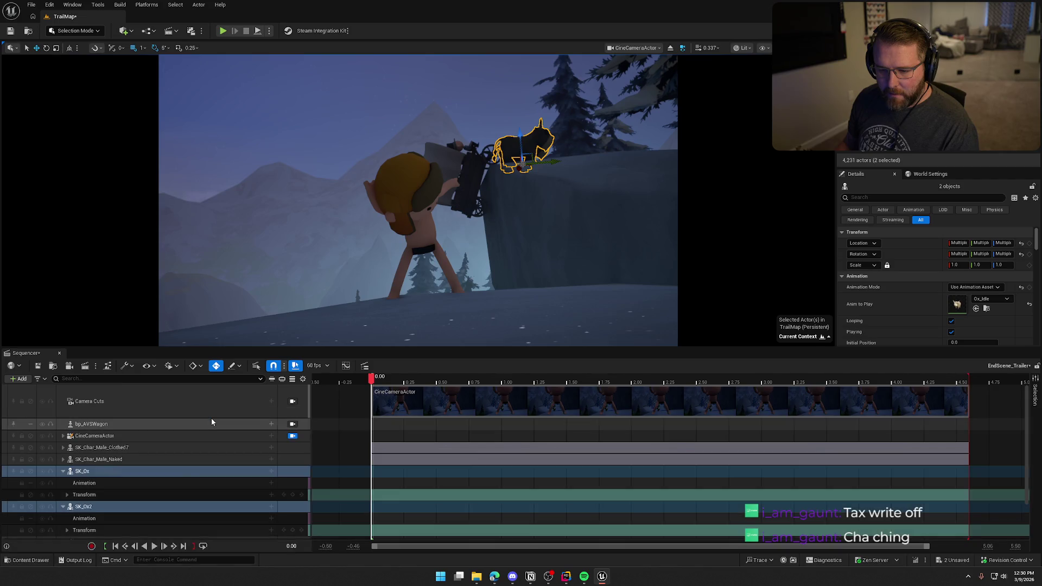
Step: Collapse the new SK_Ox and SK_Ox2 tracks
left_click(65, 471)
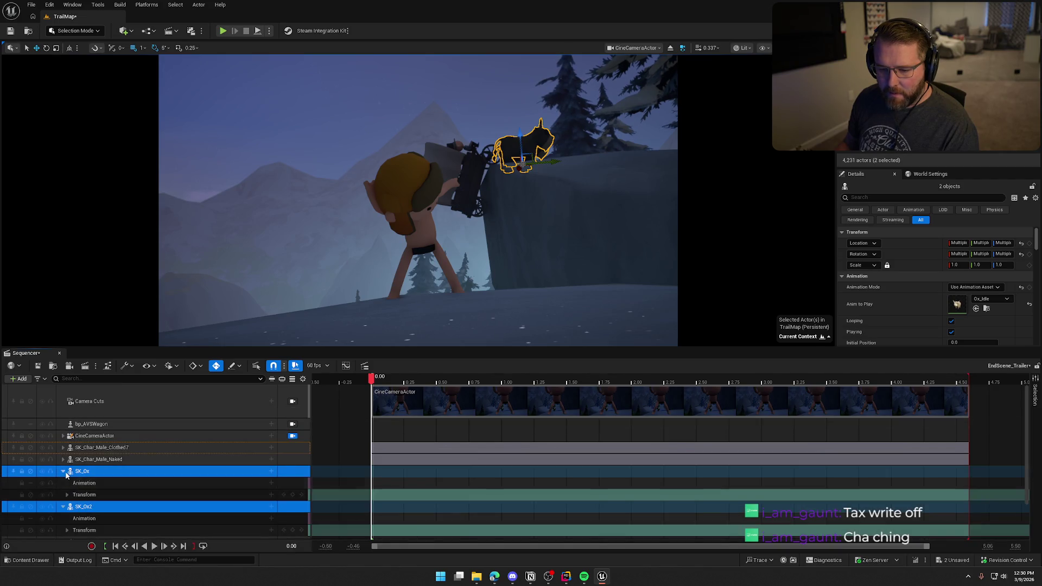
left_click(63, 471)
left_click(138, 529)
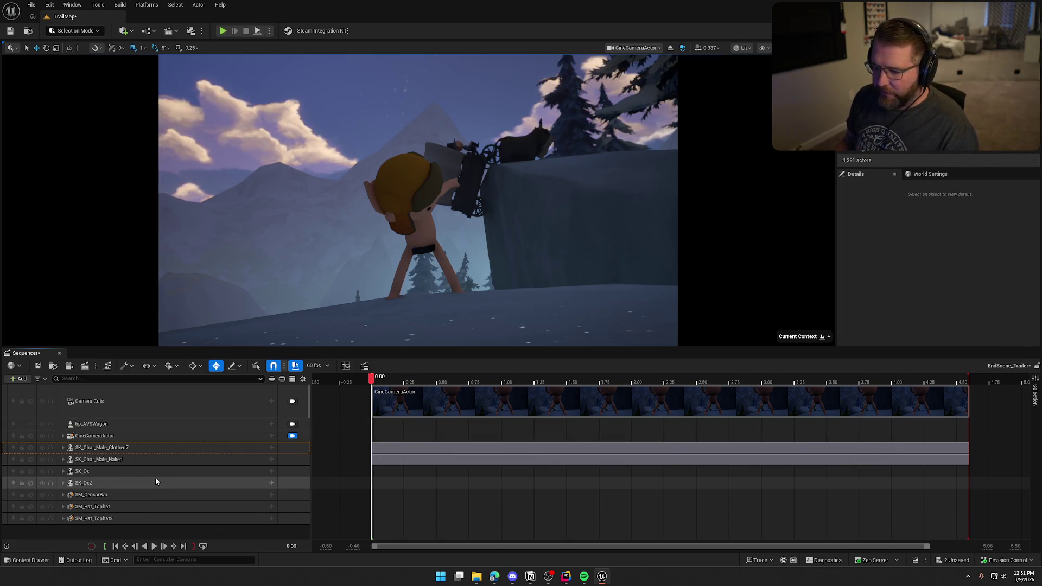
left_click(940, 269)
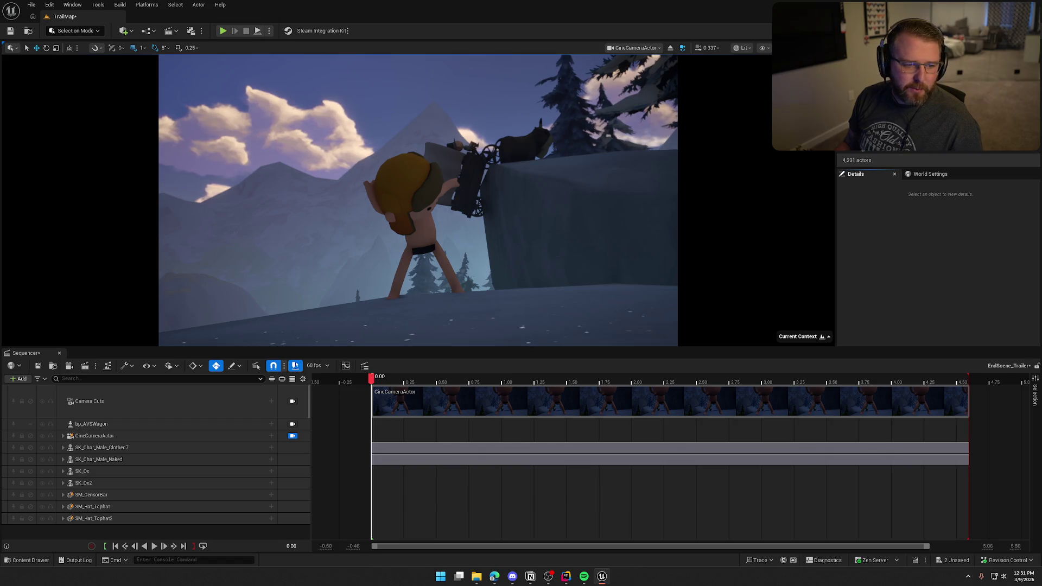
left_click(493, 577)
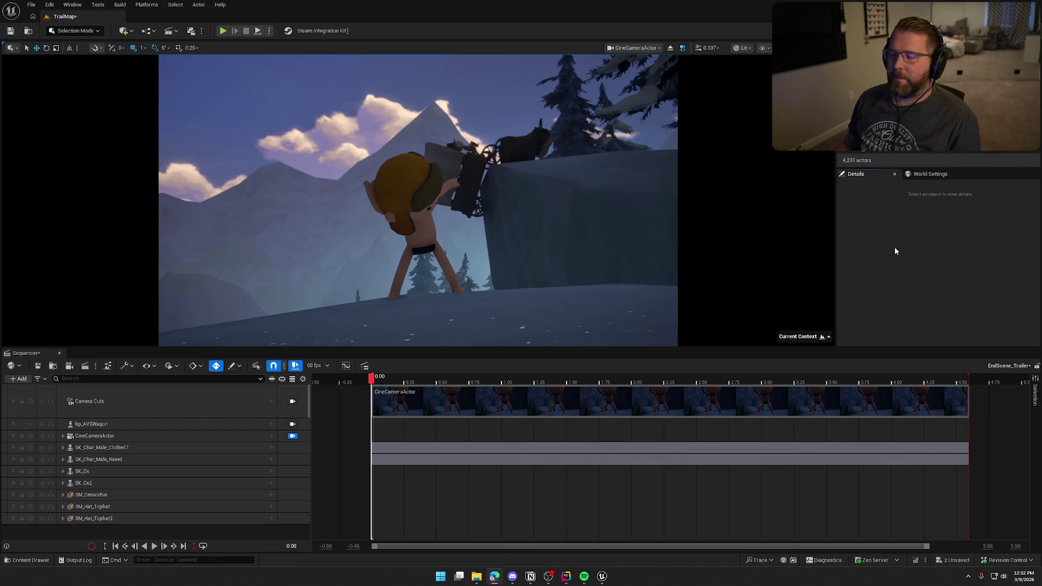
left_click(902, 246)
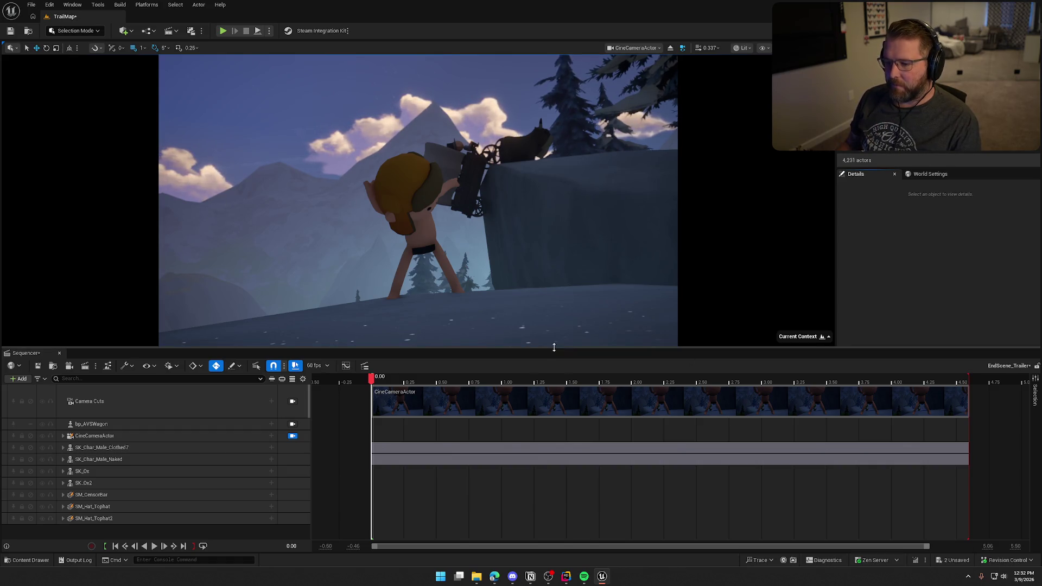
left_click_drag(372, 378, 969, 388)
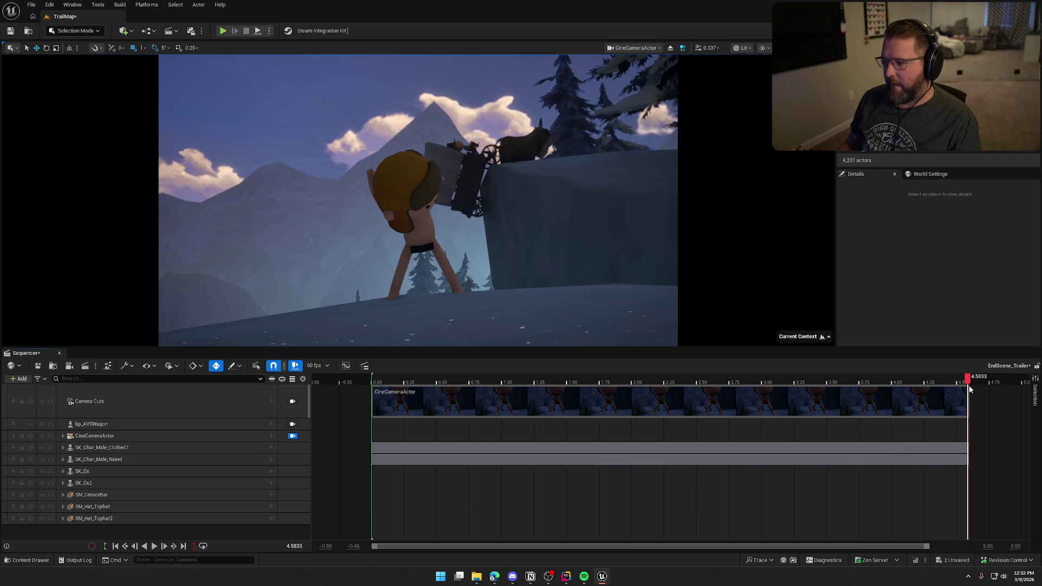
mouse_move(970, 389)
left_mouse_down()
mouse_move(372, 377)
mouse_move(965, 398)
mouse_move(371, 397)
left_mouse_up()
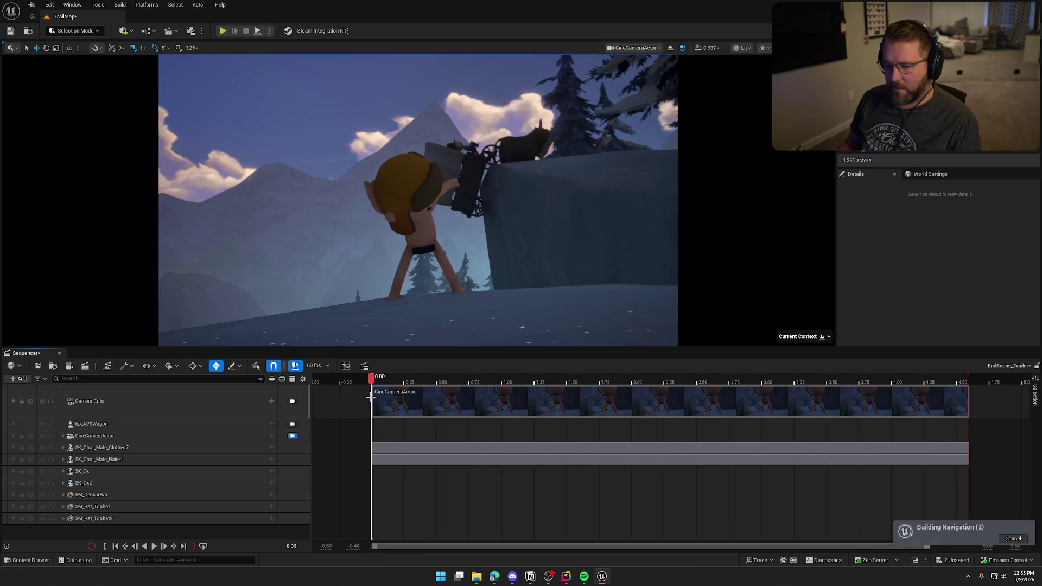
left_click(114, 425)
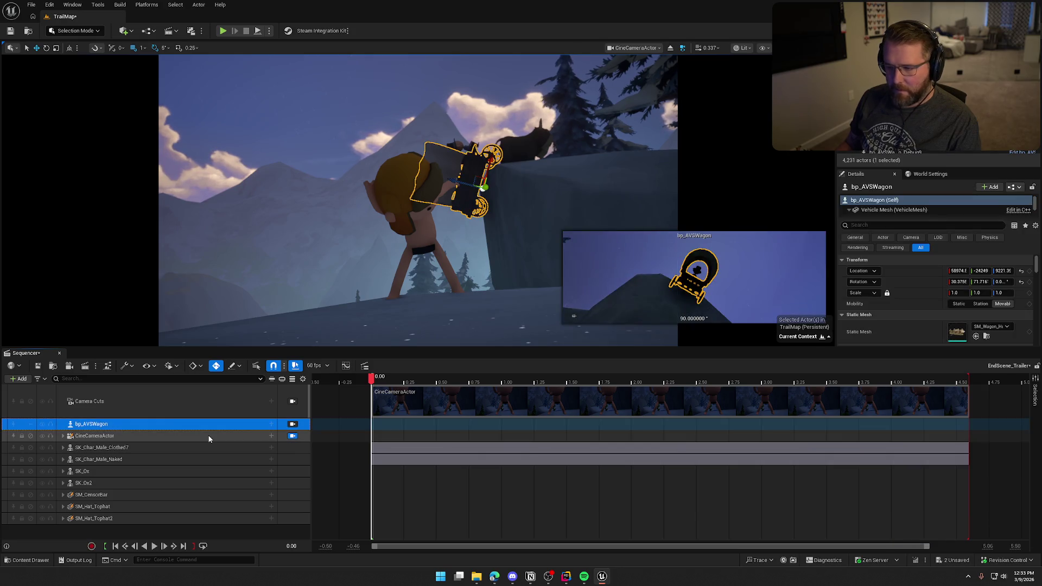
Step: Add a Transform track to bp_AVSWagon and key its starting position at 0.00
left_click(271, 424)
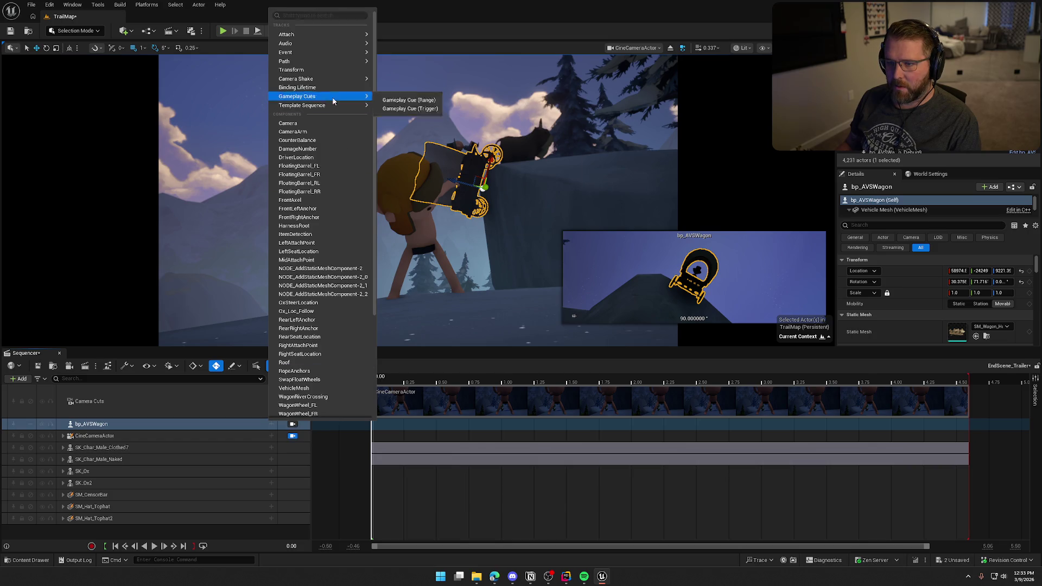
left_click(299, 70)
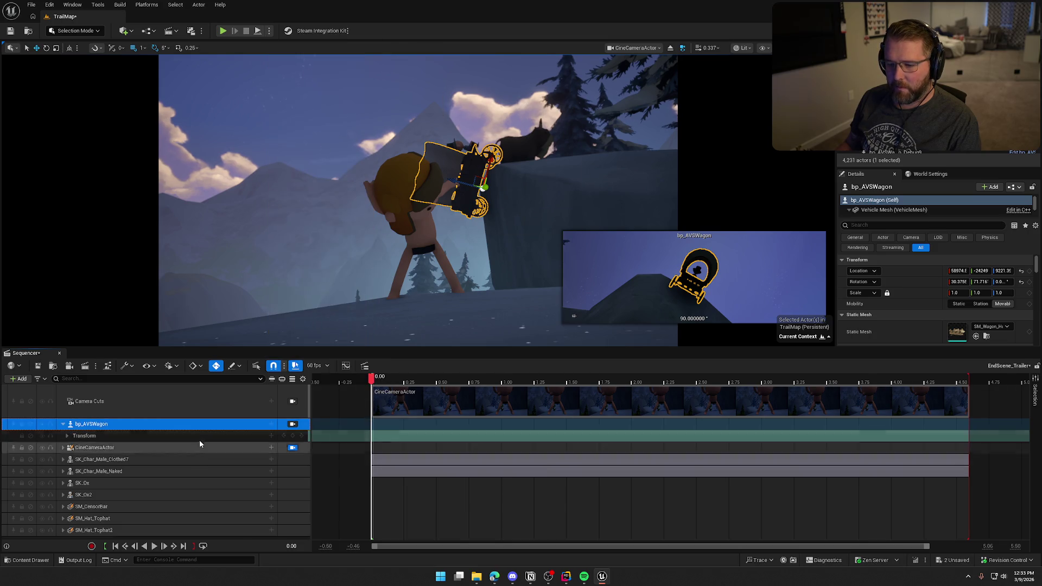
left_click(292, 436)
Step: At 4.60, move and rotate the wagon down past the cliff edge and key it
mouse_move(371, 380)
left_mouse_down()
mouse_move(937, 390)
mouse_move(970, 405)
left_mouse_up()
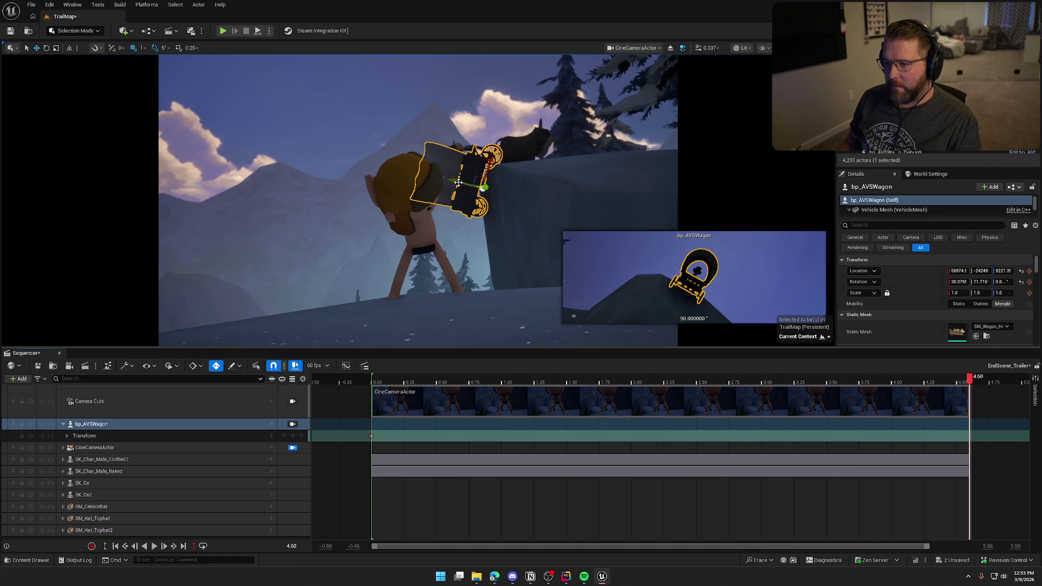
mouse_move(460, 184)
left_mouse_down()
mouse_move(450, 182)
mouse_move(489, 166)
mouse_move(443, 228)
mouse_move(450, 308)
left_mouse_up()
key("e")
key("w")
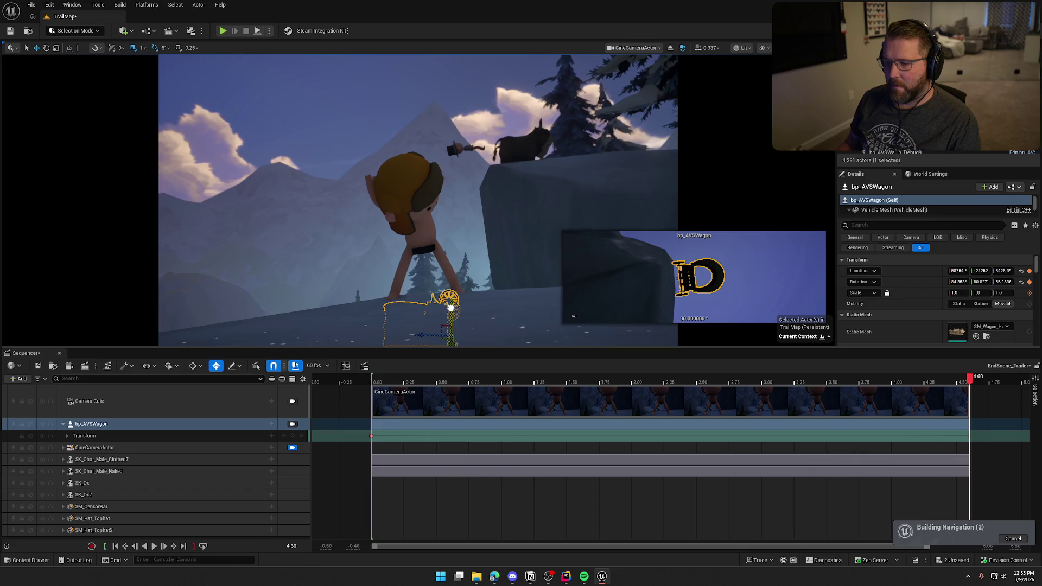
left_click(293, 437)
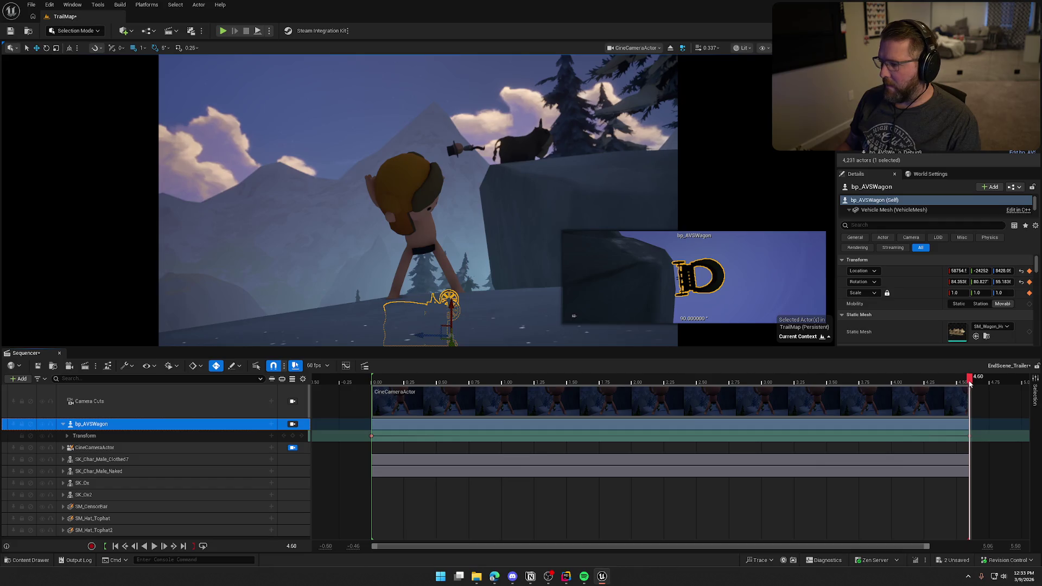
left_click_drag(970, 382, 371, 385)
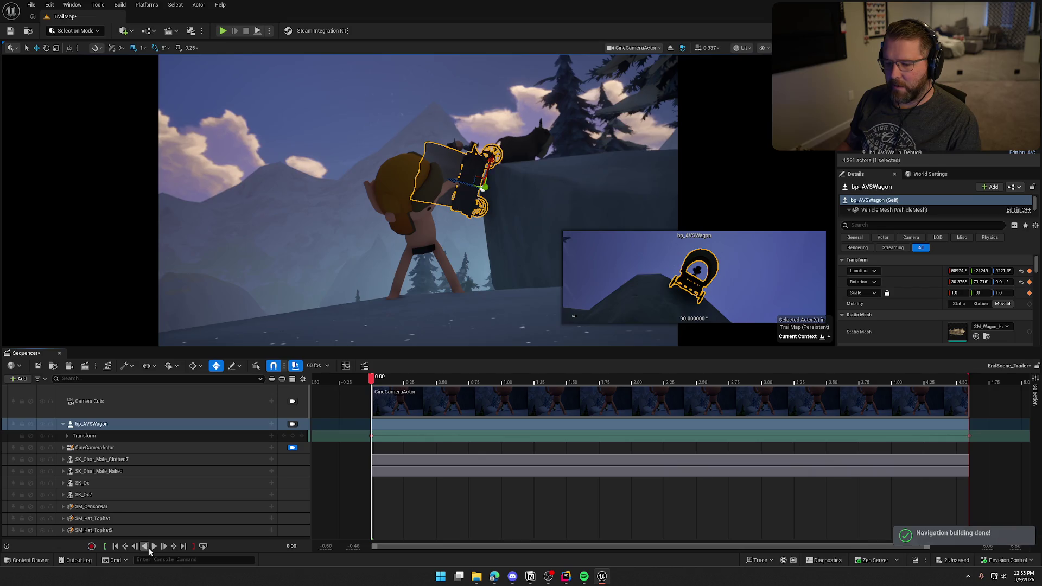
Step: Trim the wagon's Transform section to end at about 1.00, replaying to check timing
left_click(153, 546)
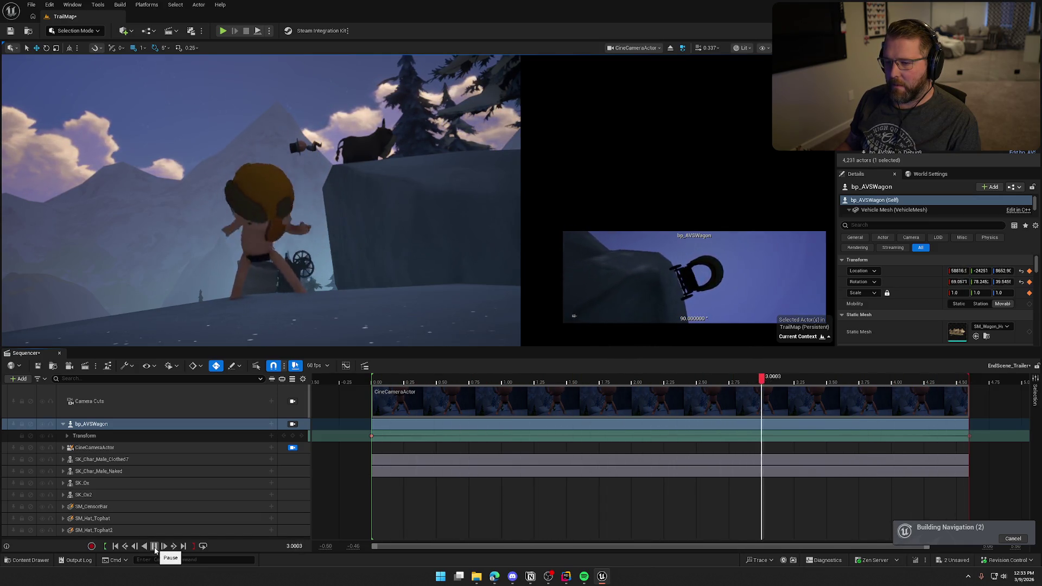
left_click(154, 547)
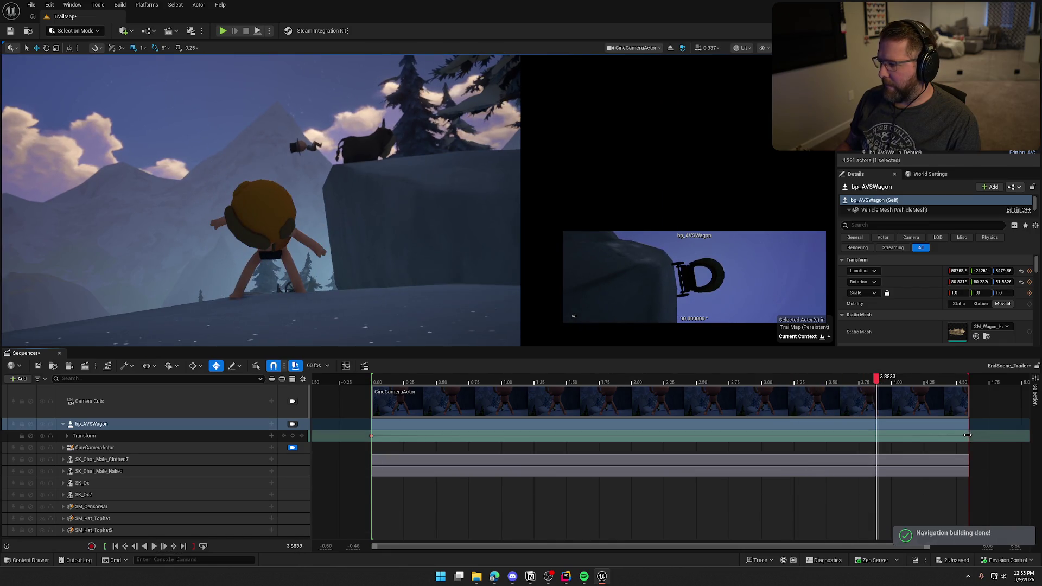
left_click_drag(968, 435, 567, 426)
left_click_drag(568, 377, 372, 379)
key("space")
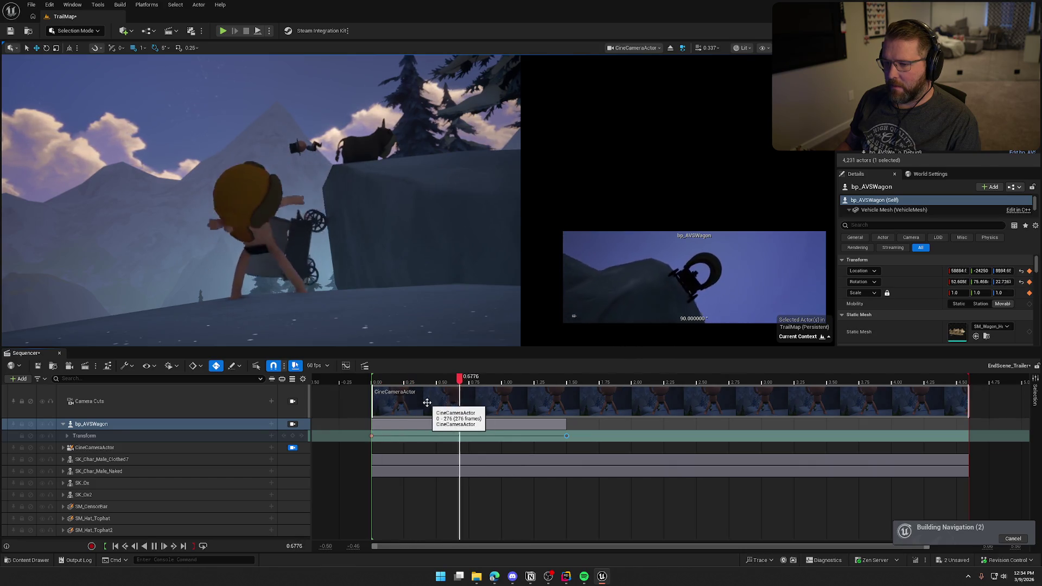
key("space")
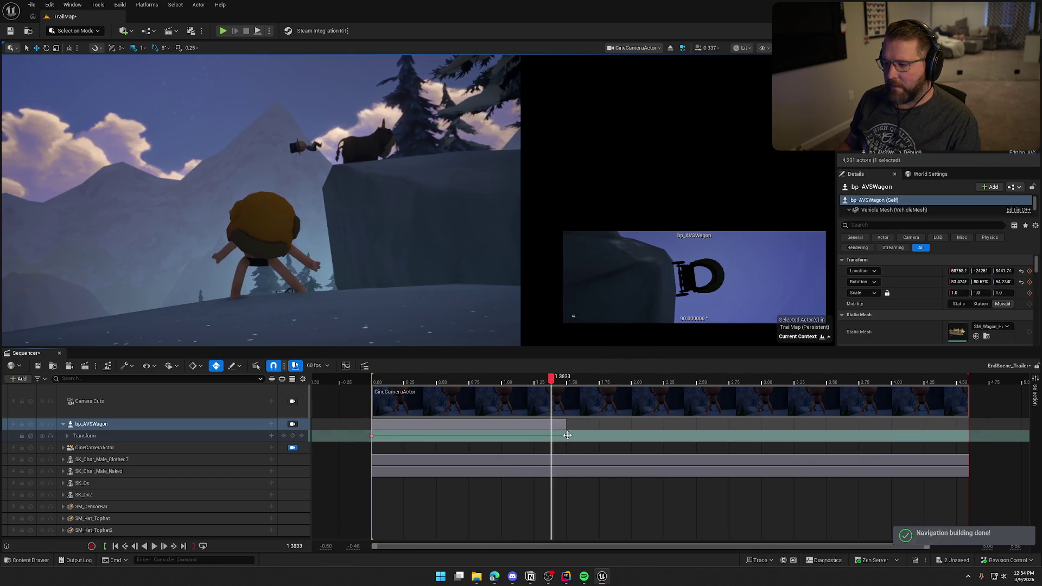
left_click_drag(566, 435, 501, 435)
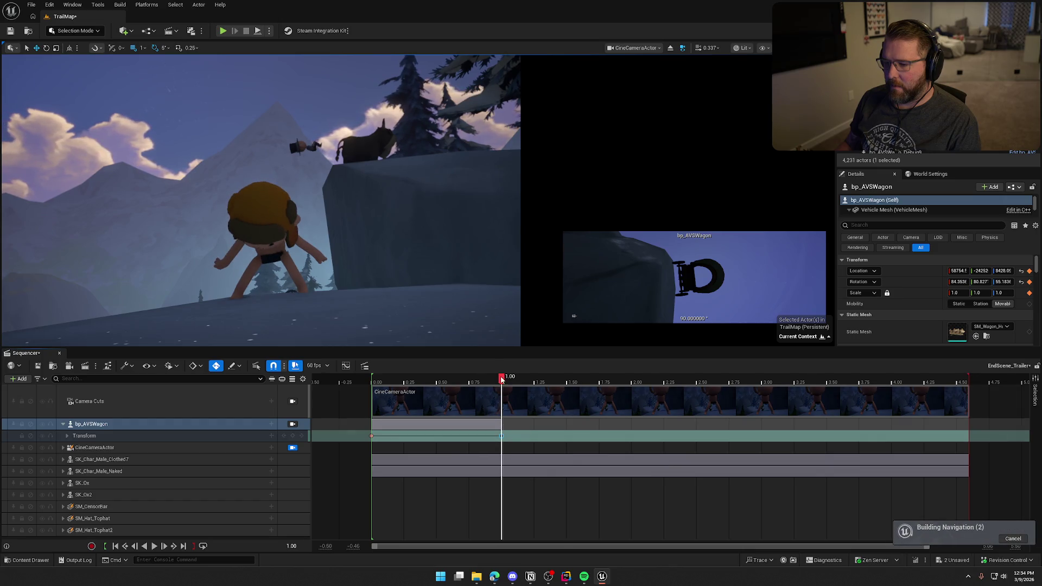
left_click_drag(501, 378, 372, 383)
key("space")
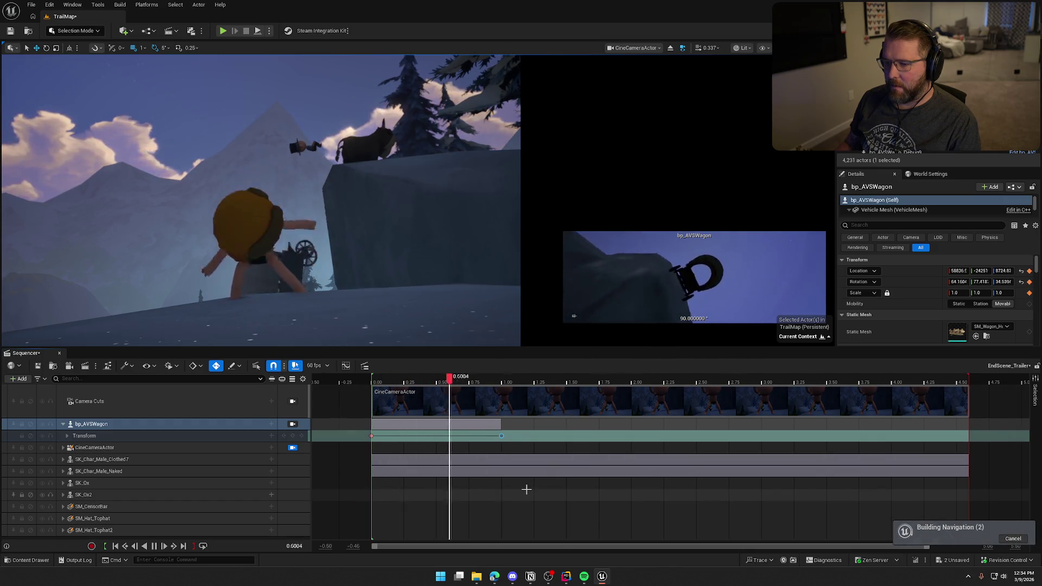
key("space")
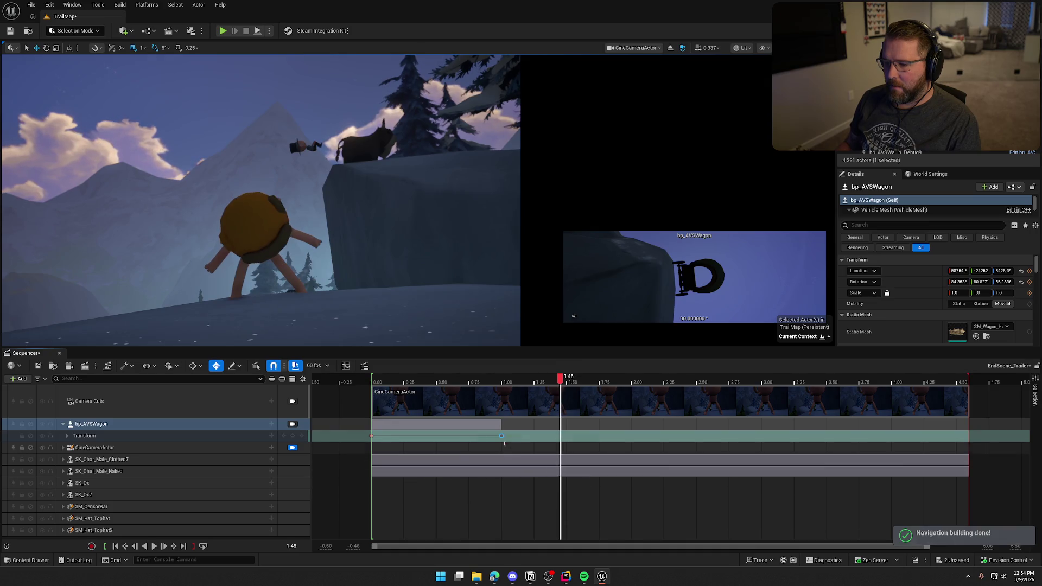
Step: Key the wagon's transform at 1.00 and replay the quicker tip
left_click(503, 435)
key("Return")
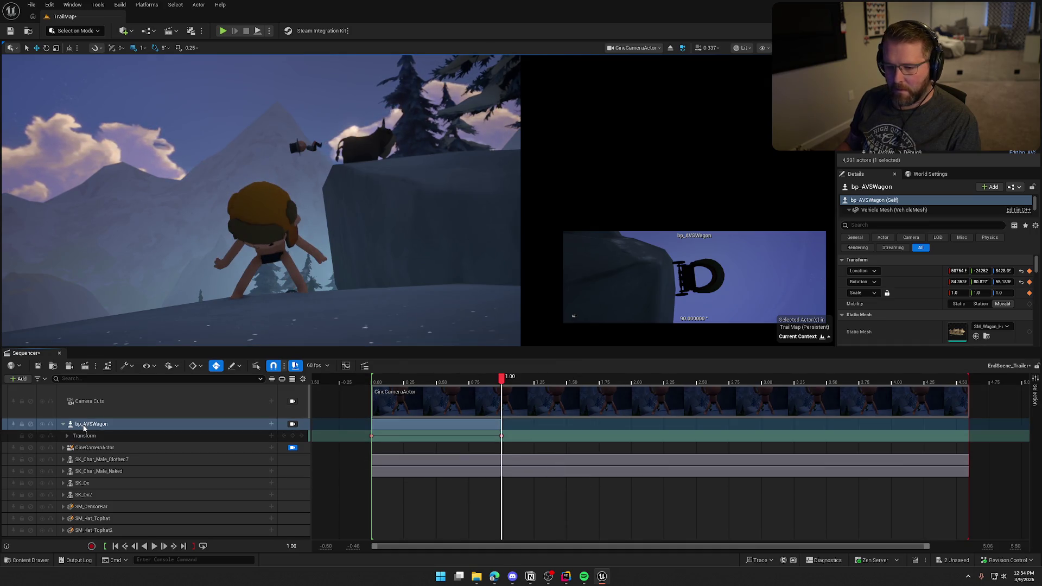
left_click(86, 447)
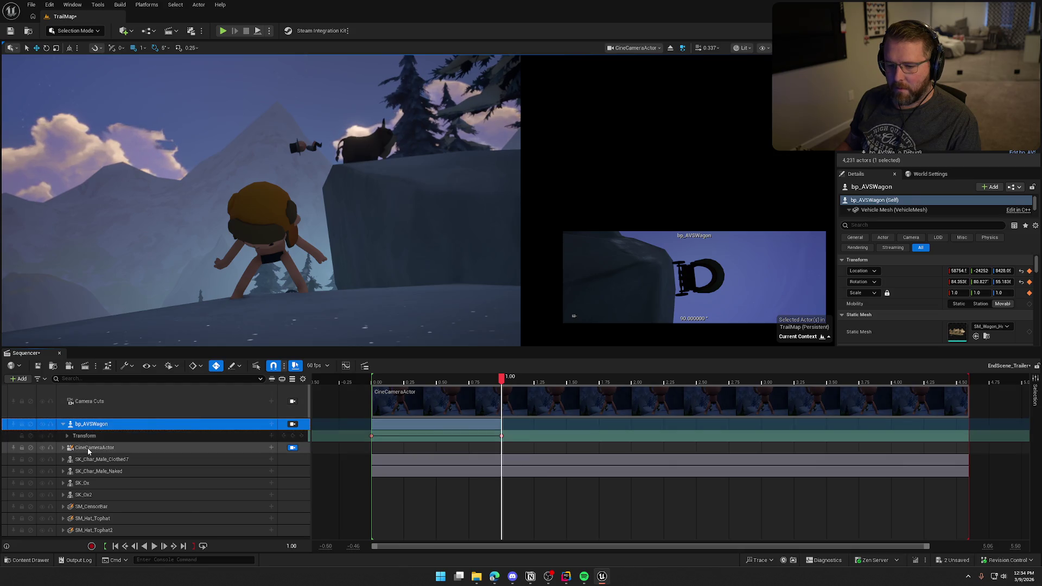
left_click(90, 425)
left_click(154, 546)
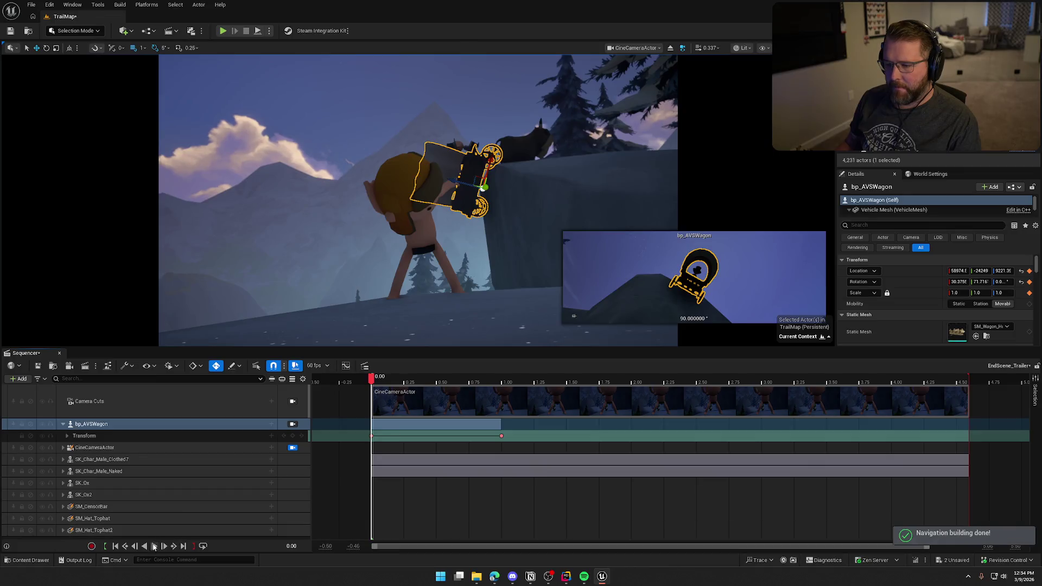
left_click(154, 546)
left_click_drag(624, 380, 373, 386)
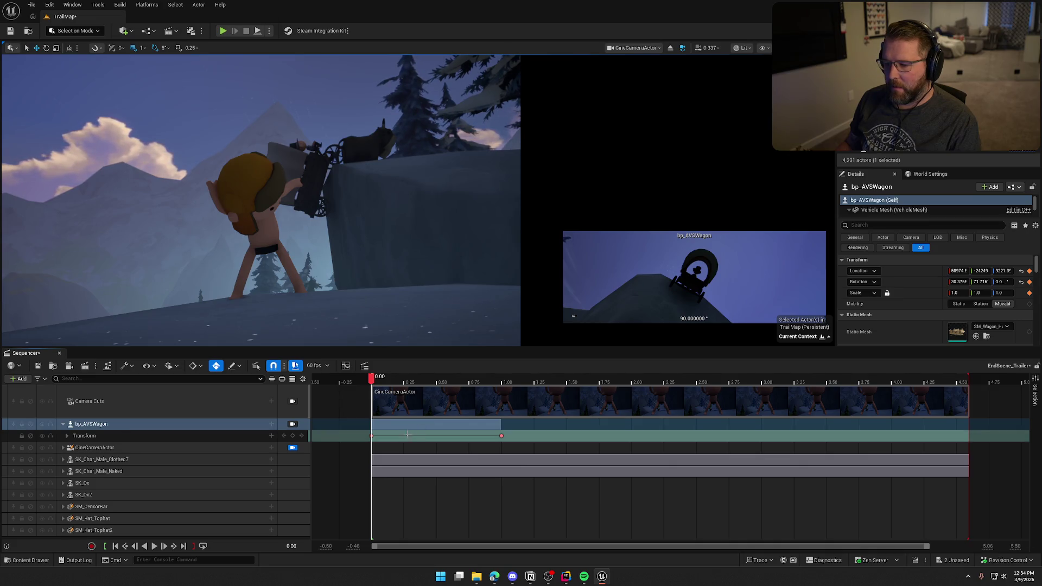
Step: Shift the wagon's Transform section to 1.00–2.00 and add a hold key at 0.00
left_click_drag(417, 425, 548, 420)
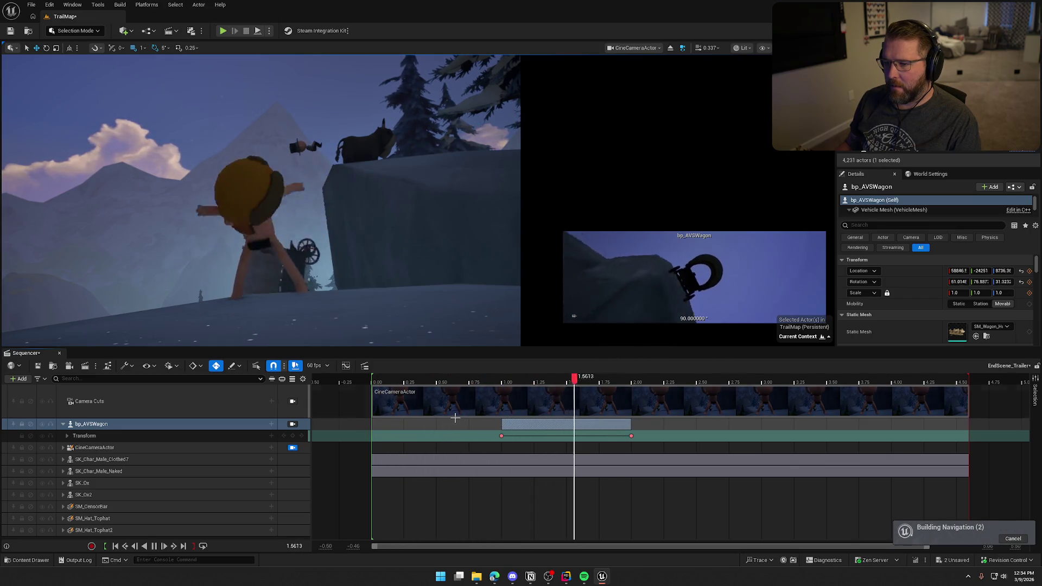
key("space")
mouse_move(614, 380)
left_mouse_down()
mouse_move(486, 390)
mouse_move(503, 391)
left_mouse_up()
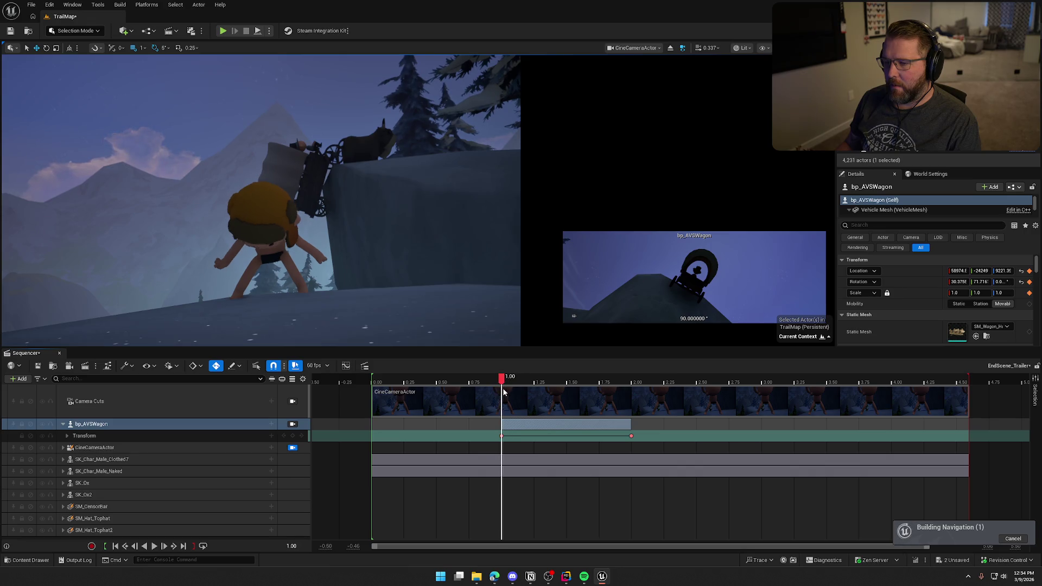
mouse_move(502, 392)
left_mouse_down()
mouse_move(539, 394)
mouse_move(372, 392)
left_mouse_up()
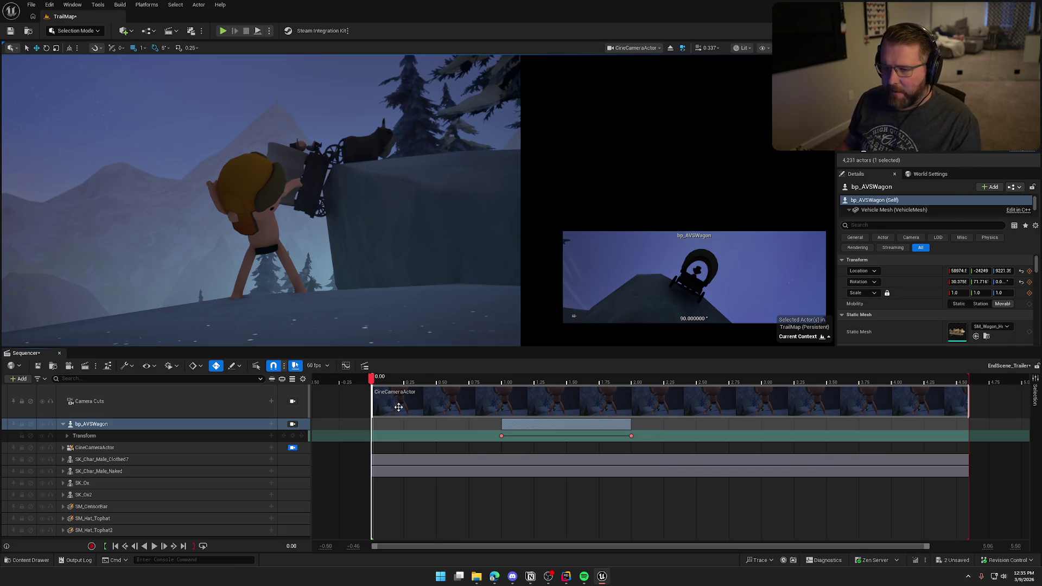
mouse_move(371, 384)
left_mouse_down()
mouse_move(382, 384)
mouse_move(372, 384)
left_mouse_up()
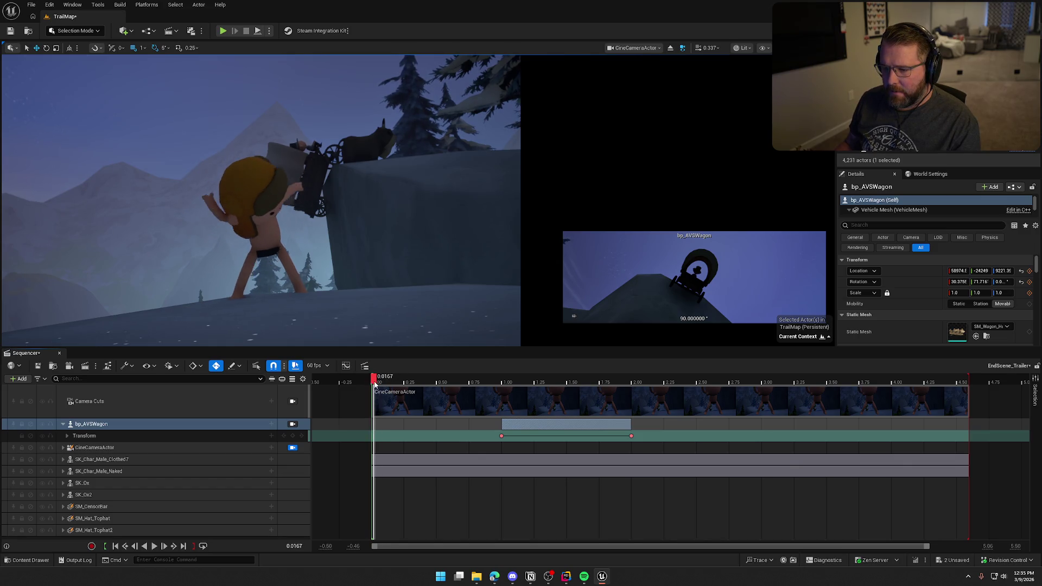
left_click(292, 437)
left_click_drag(372, 383, 394, 383)
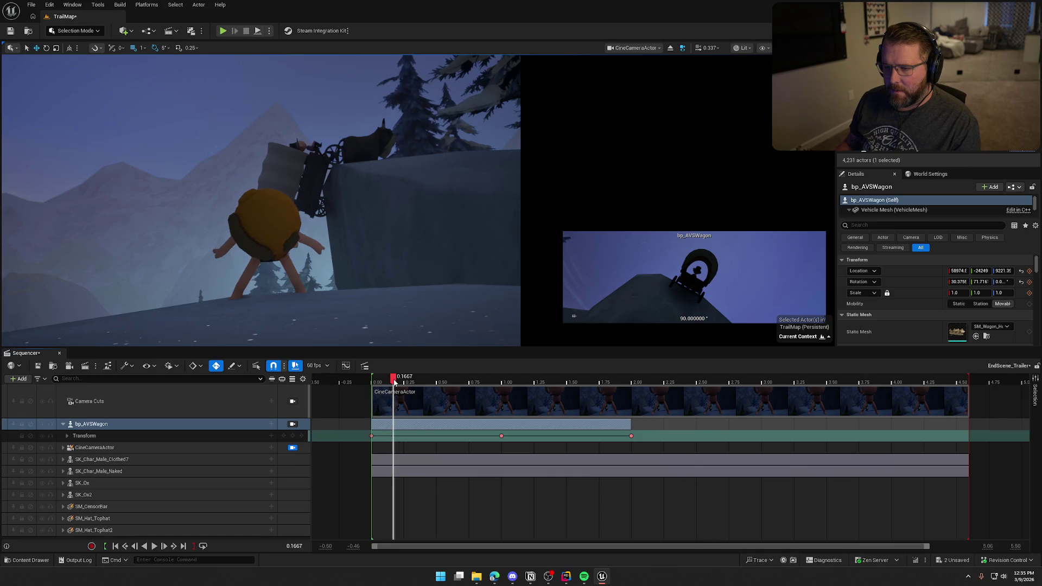
Step: Lower the wagon slightly at about 0.1667 to auto-key its location
left_click(319, 169)
left_click(469, 183)
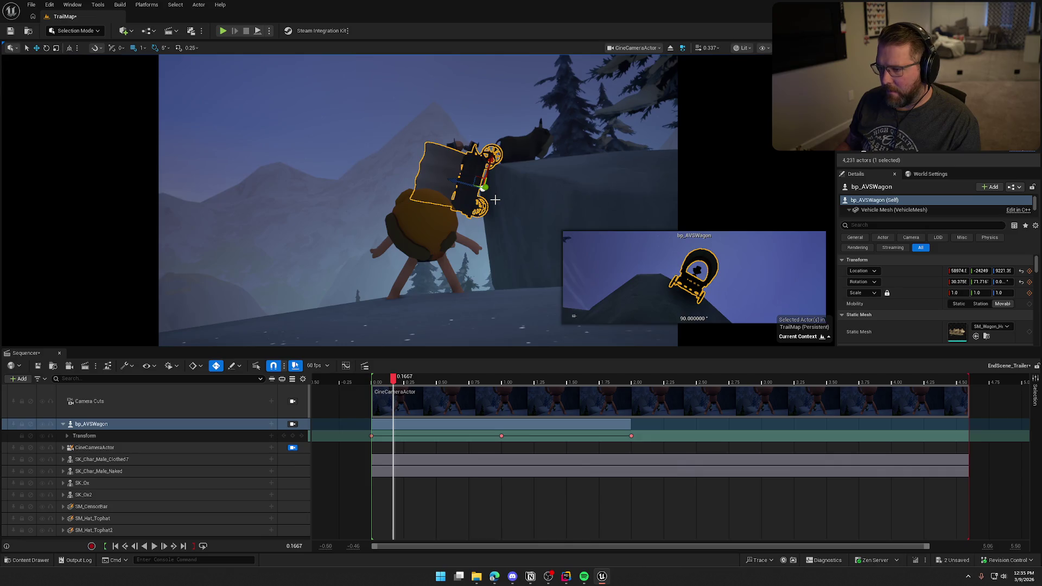
left_click_drag(461, 183, 453, 208)
left_click_drag(483, 169, 475, 184)
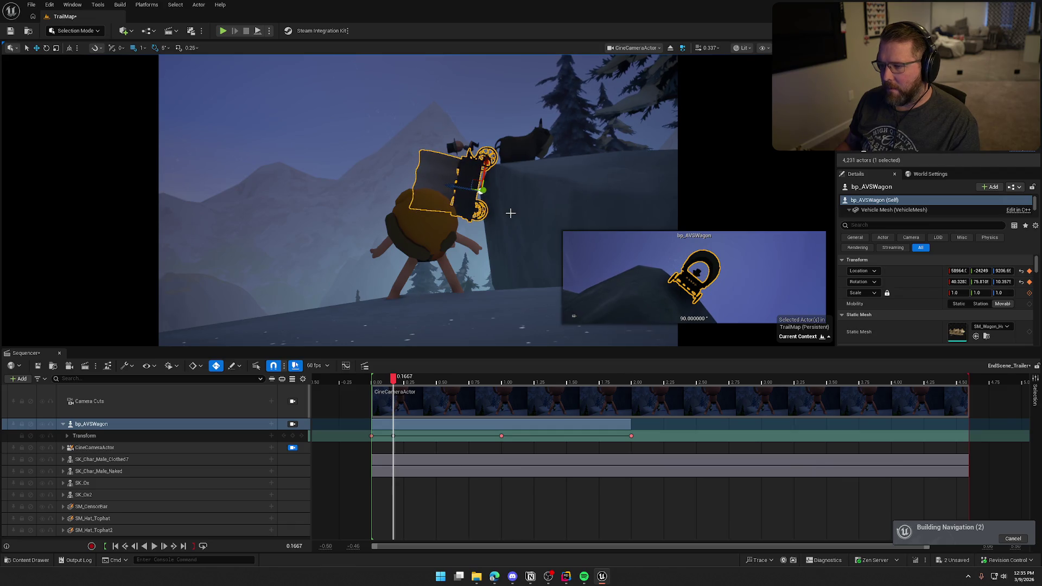
Step: Select only the bp_AVSWagon track and scrub from 0.03 to 1.00 to check the tilt
left_click(127, 408, "ctrl")
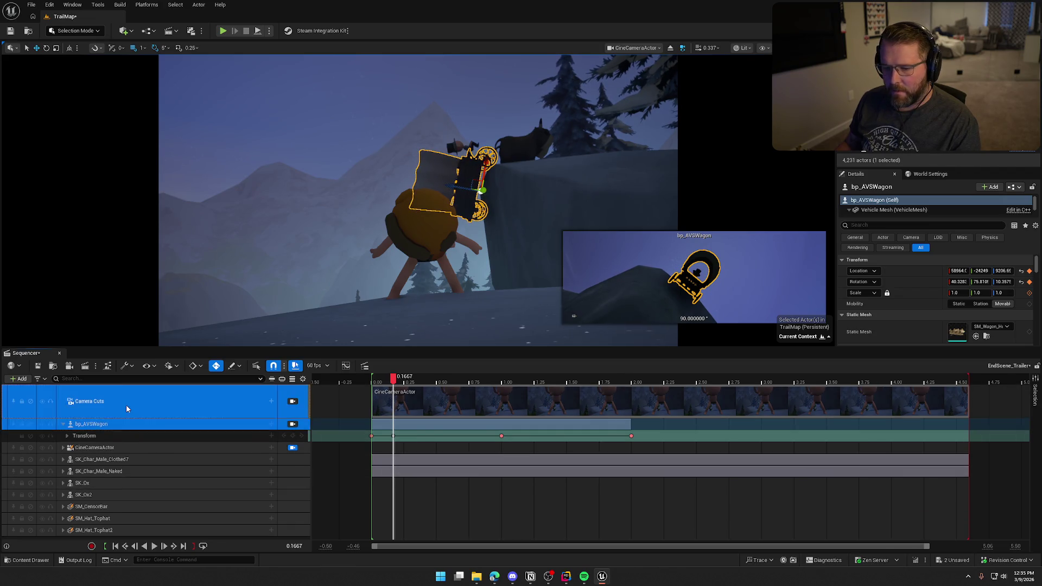
left_click(118, 427)
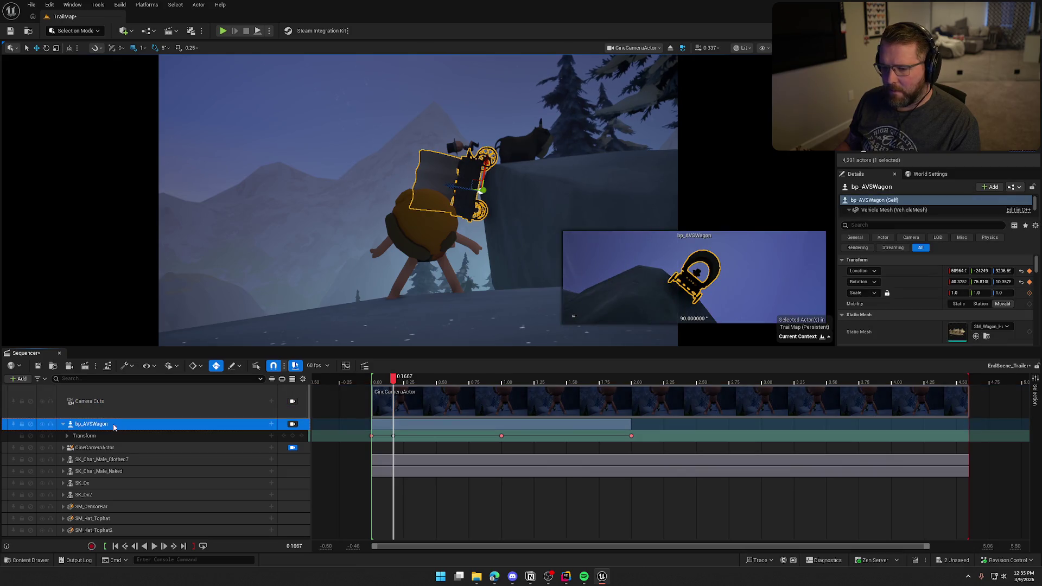
left_click(381, 404)
mouse_move(388, 382)
left_mouse_down()
mouse_move(377, 381)
mouse_move(528, 383)
mouse_move(394, 396)
left_mouse_up()
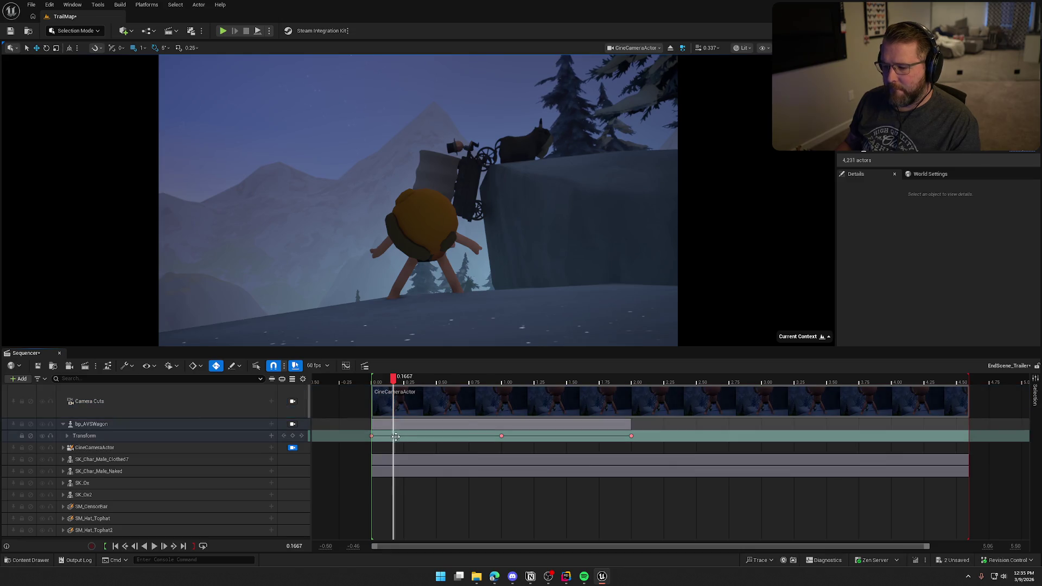
left_click_drag(394, 383, 505, 390)
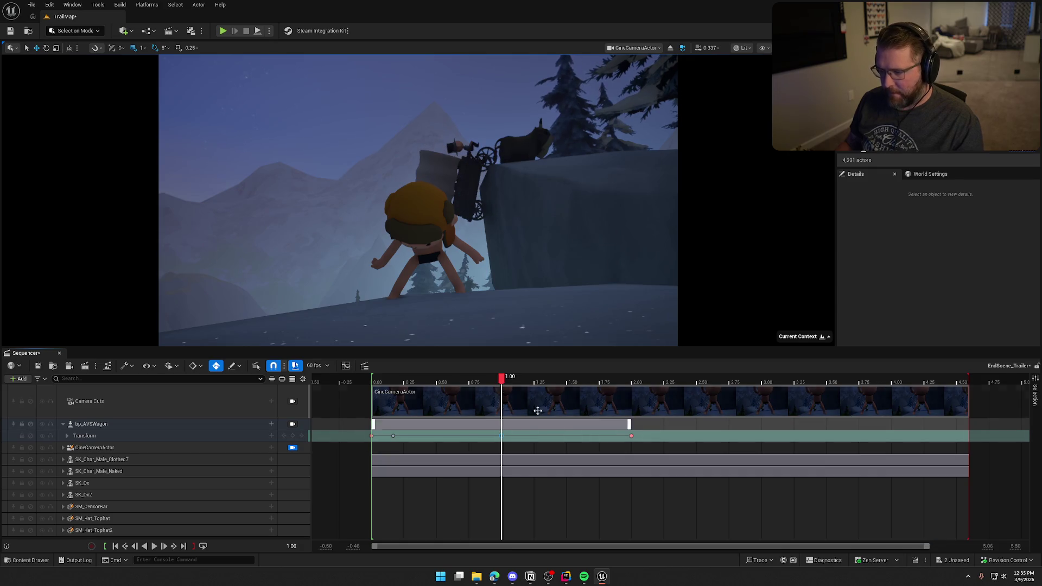
mouse_move(502, 380)
left_mouse_down()
mouse_move(379, 383)
mouse_move(524, 400)
mouse_move(396, 402)
mouse_move(516, 408)
mouse_move(502, 410)
left_mouse_up()
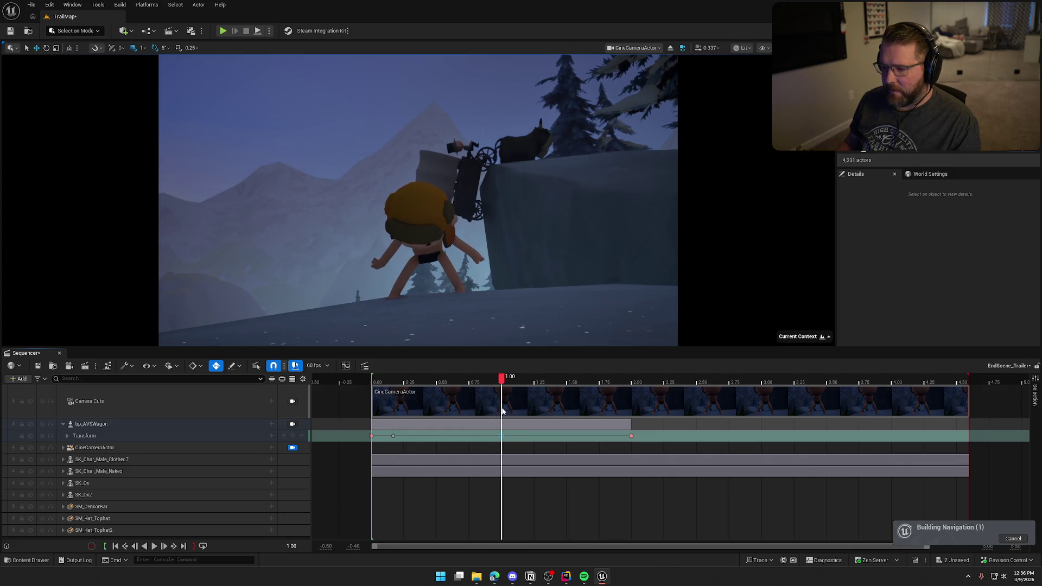
Step: Tilt the wagon 5 degrees, shift it slightly left, and scrub through its motion
left_click(467, 188)
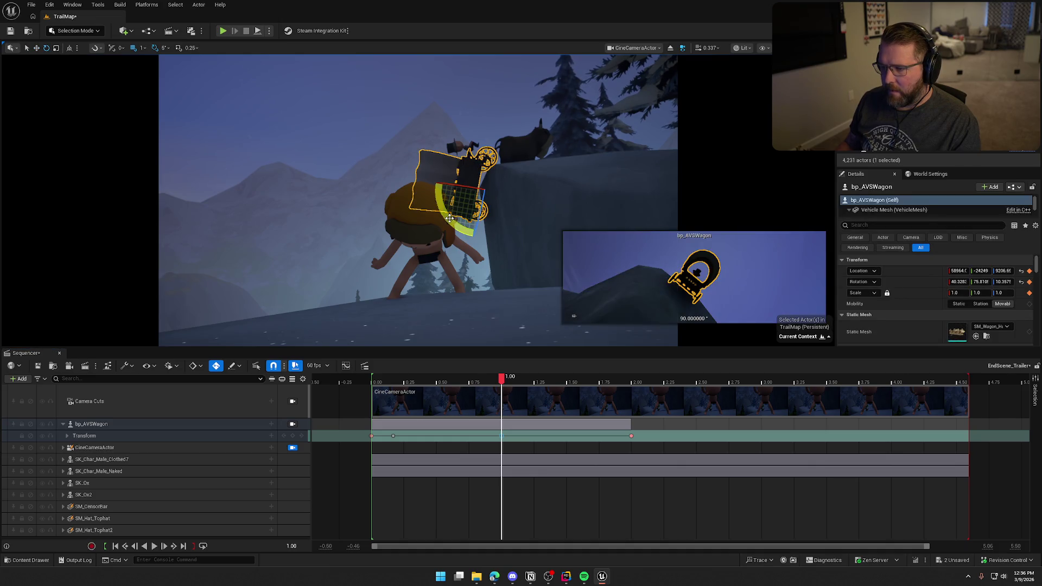
left_click_drag(490, 144, 486, 144)
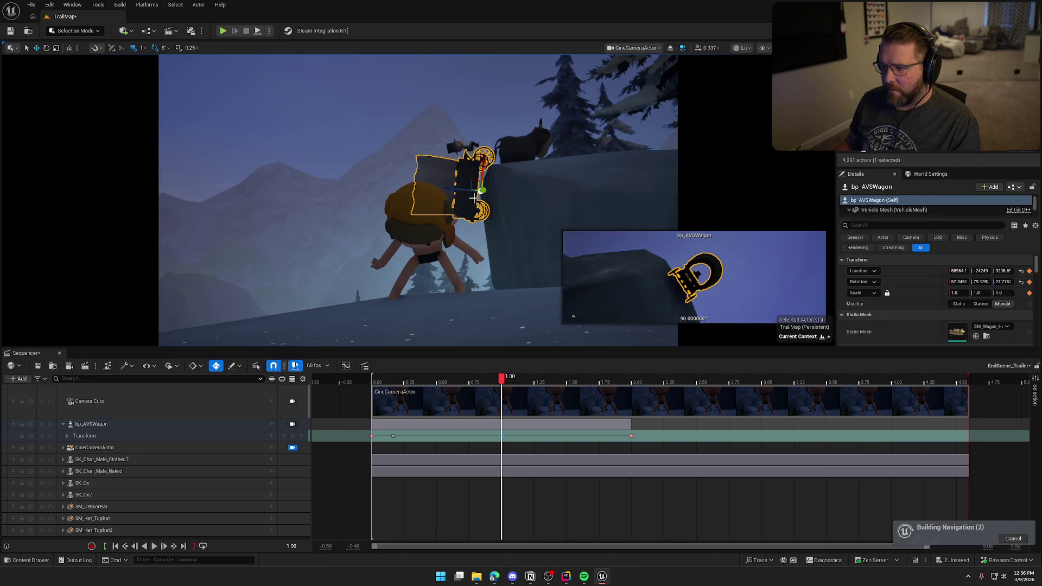
left_click_drag(455, 191, 452, 191)
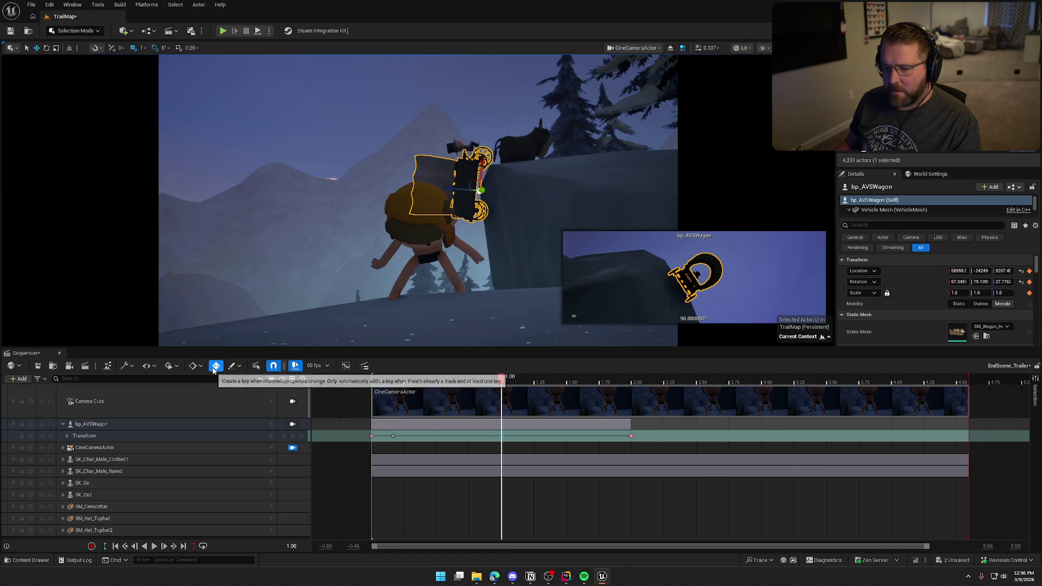
mouse_move(501, 385)
left_mouse_down()
mouse_move(377, 386)
mouse_move(521, 414)
mouse_move(506, 421)
left_mouse_up()
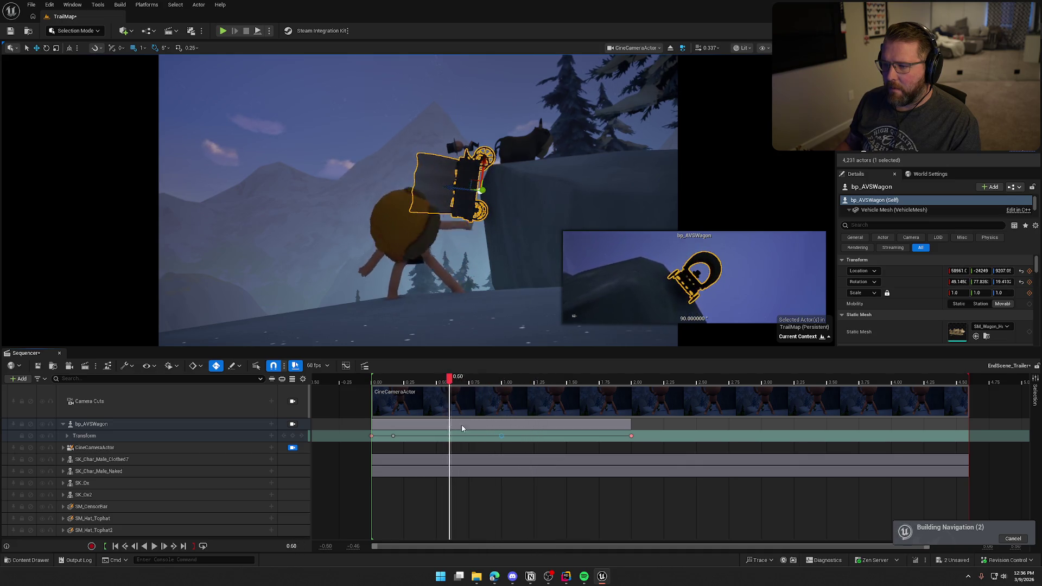
left_click_drag(482, 428, 378, 428)
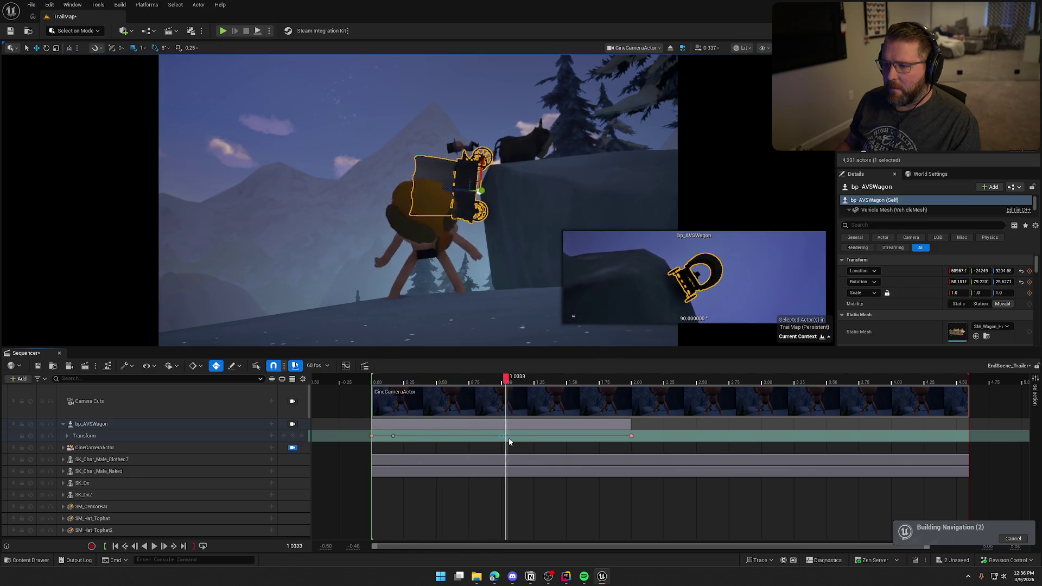
mouse_move(586, 454)
left_mouse_down()
mouse_move(619, 454)
mouse_move(410, 442)
left_mouse_up()
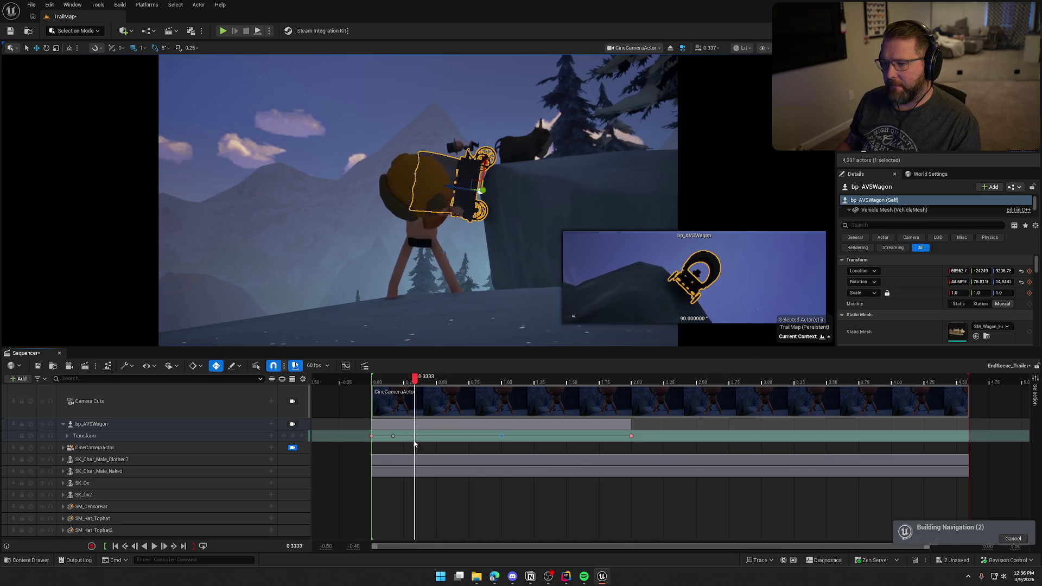
left_click_drag(417, 445, 525, 441)
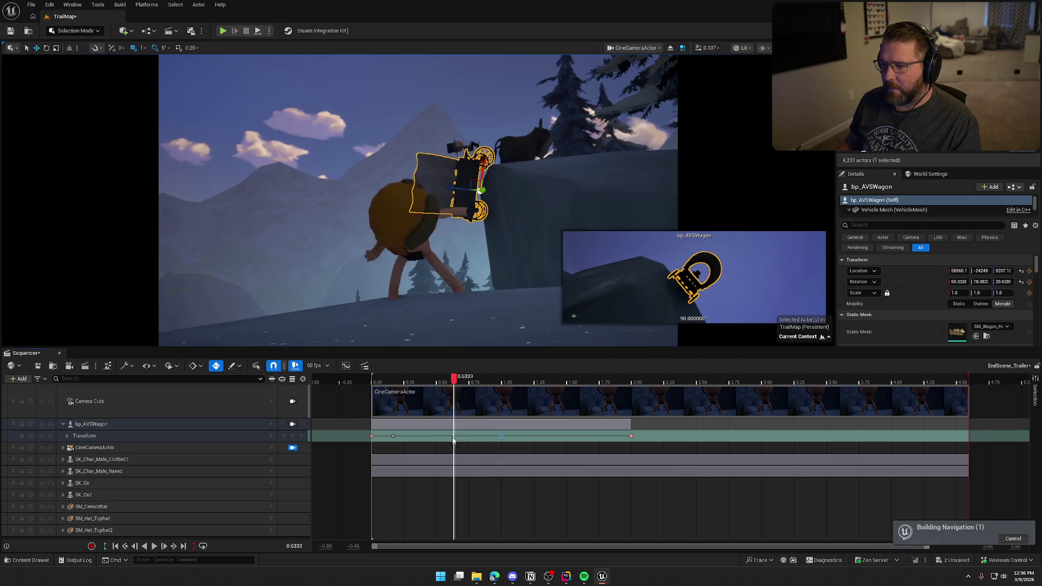
left_click_drag(375, 439, 392, 441)
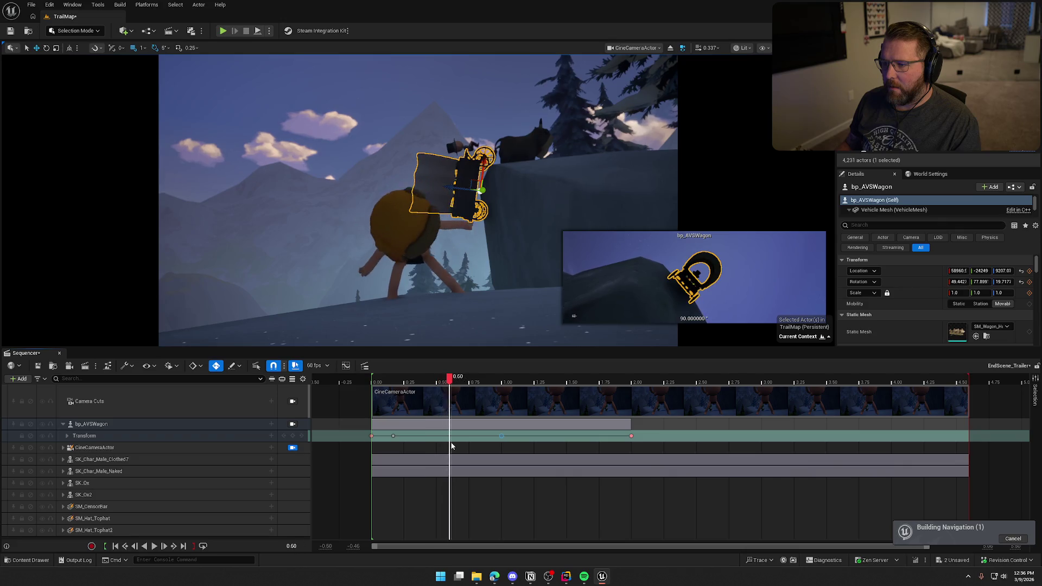
left_click_drag(482, 444, 624, 456)
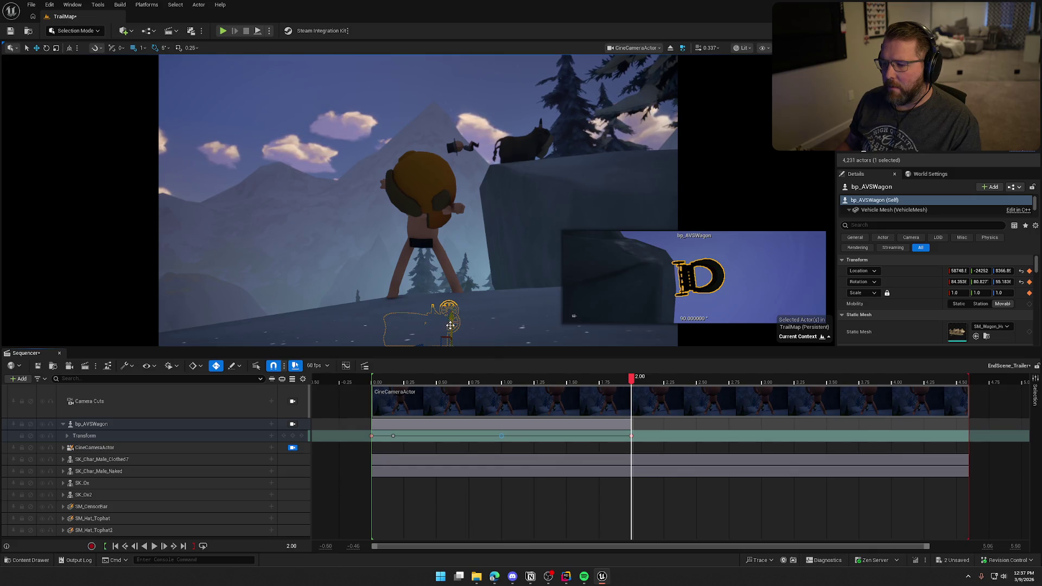
Step: At 2.00, move the wagon toward the cliff base and rotate it 55 degrees
left_click_drag(422, 343, 405, 345)
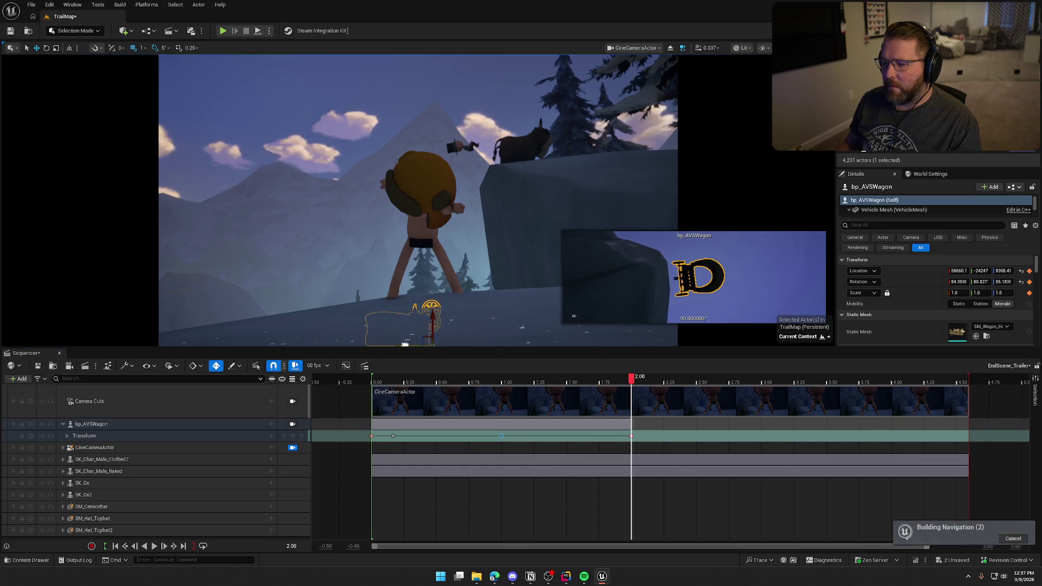
left_click_drag(457, 317, 434, 304)
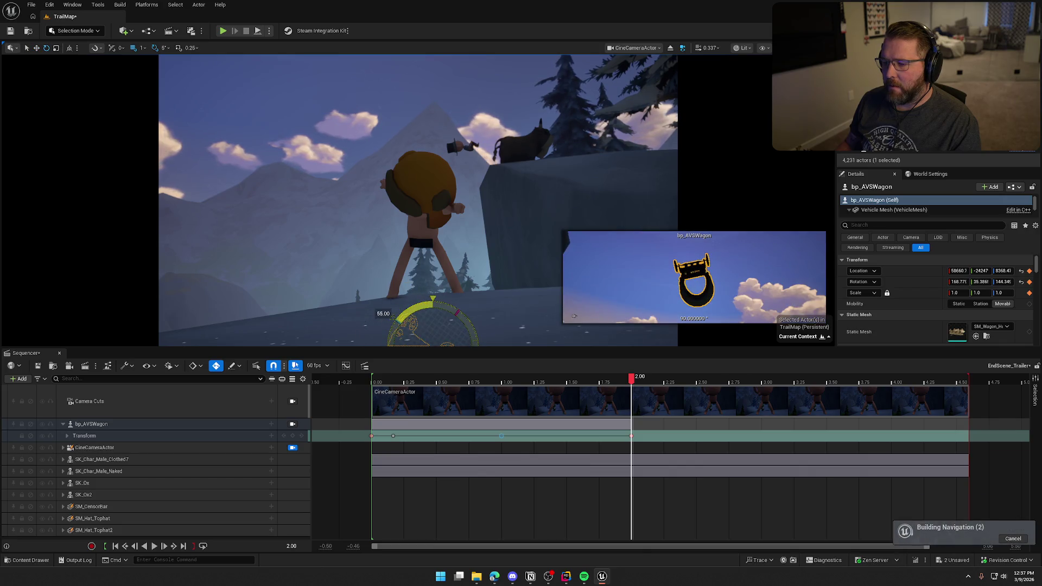
mouse_move(632, 383)
left_mouse_down()
mouse_move(376, 384)
mouse_move(632, 423)
left_mouse_up()
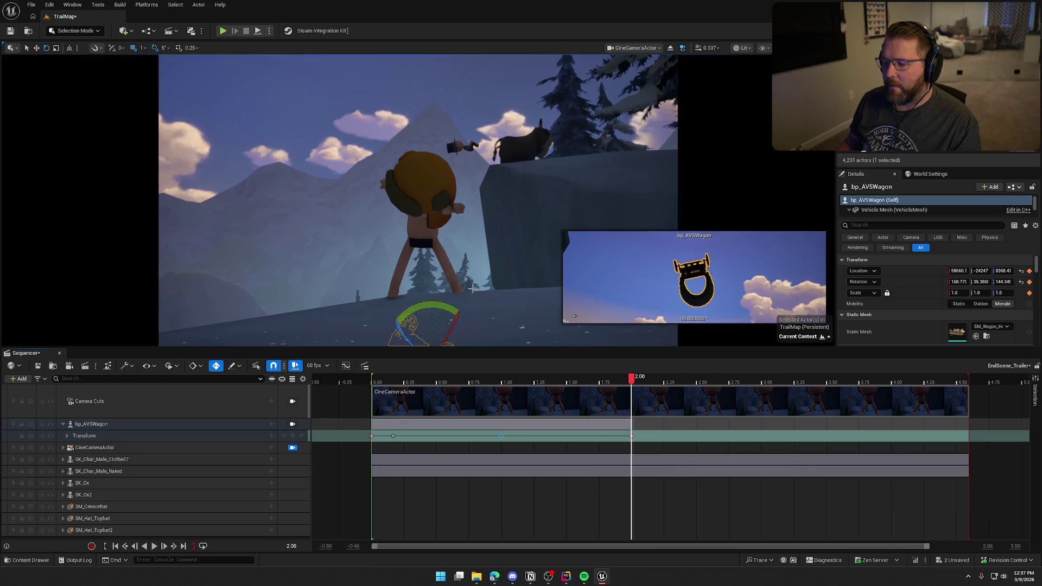
left_click(292, 447)
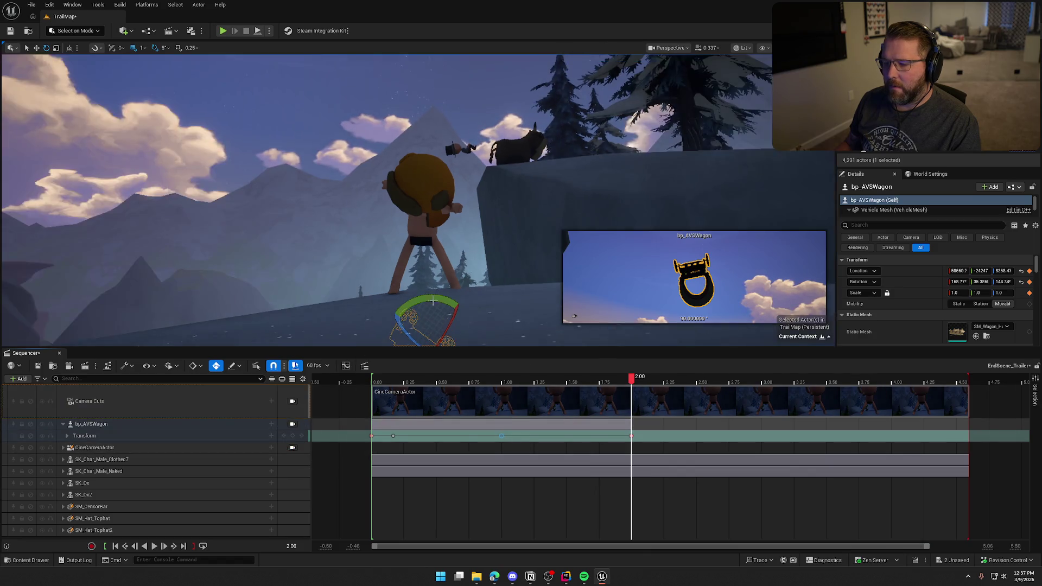
Step: Re-angle the wagon's final rotation, then preview through the CineCameraActor and play
mouse_move(320, 176)
left_mouse_down()
mouse_move(312, 187)
mouse_move(320, 173)
left_mouse_up()
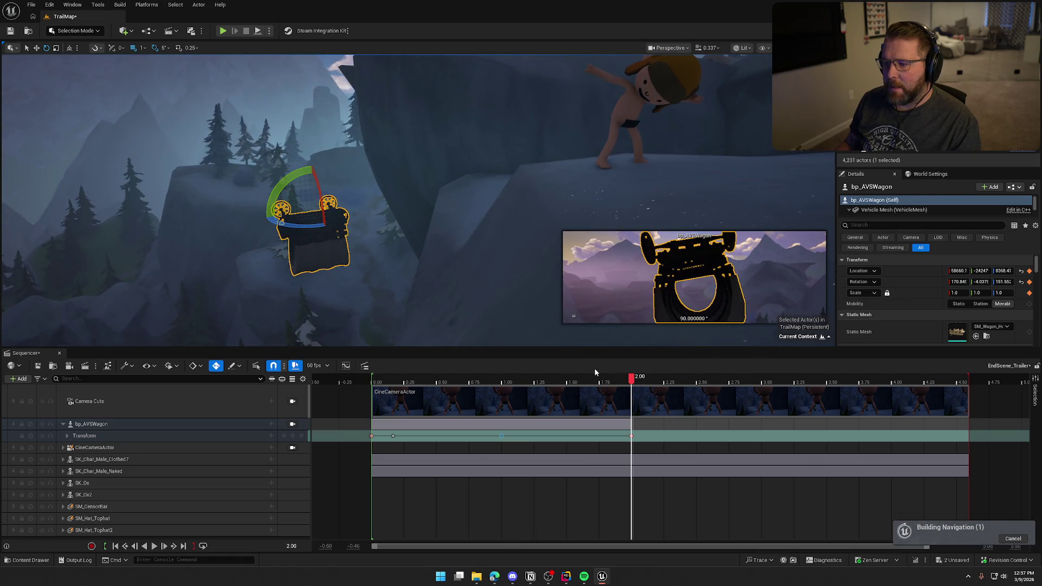
left_click_drag(633, 383, 372, 383)
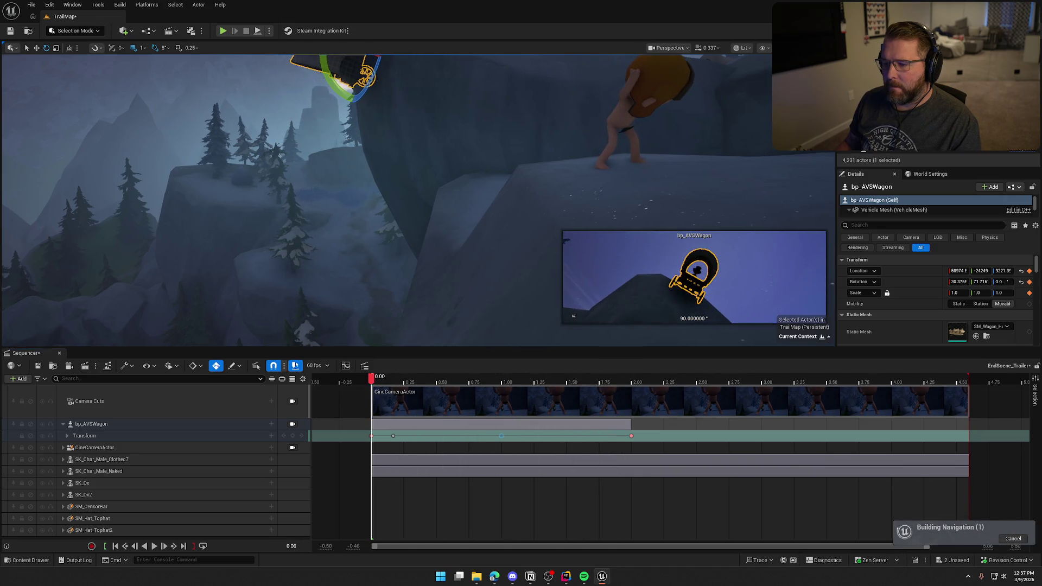
left_click(290, 449)
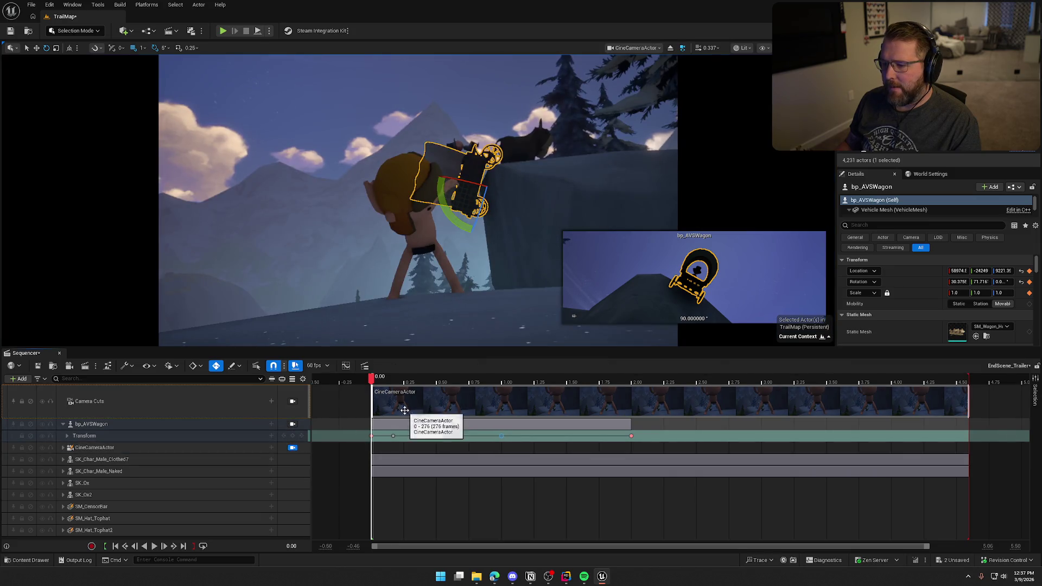
mouse_move(369, 385)
left_mouse_down()
mouse_move(633, 406)
mouse_move(374, 403)
left_mouse_up()
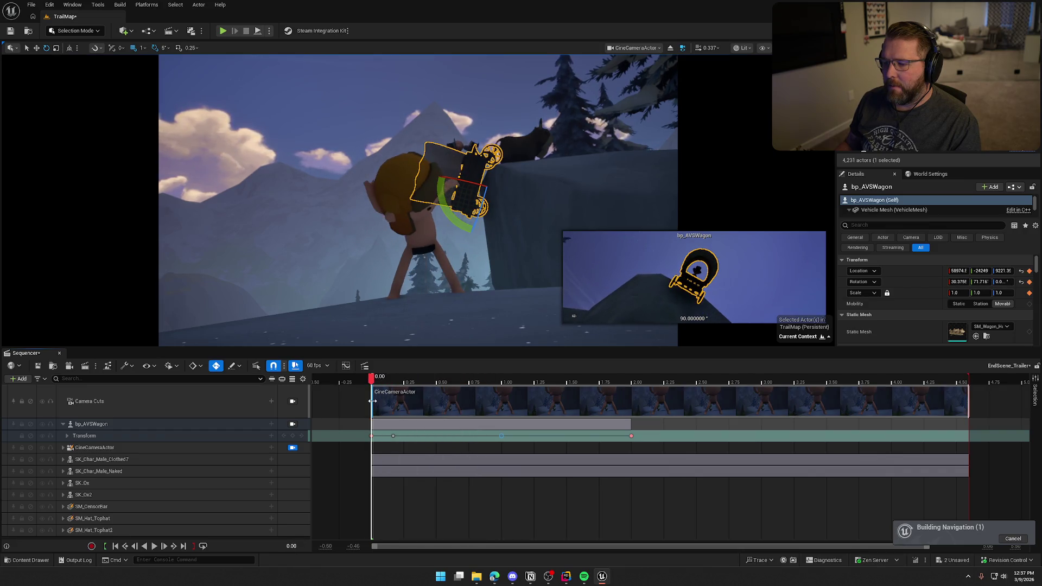
key("space")
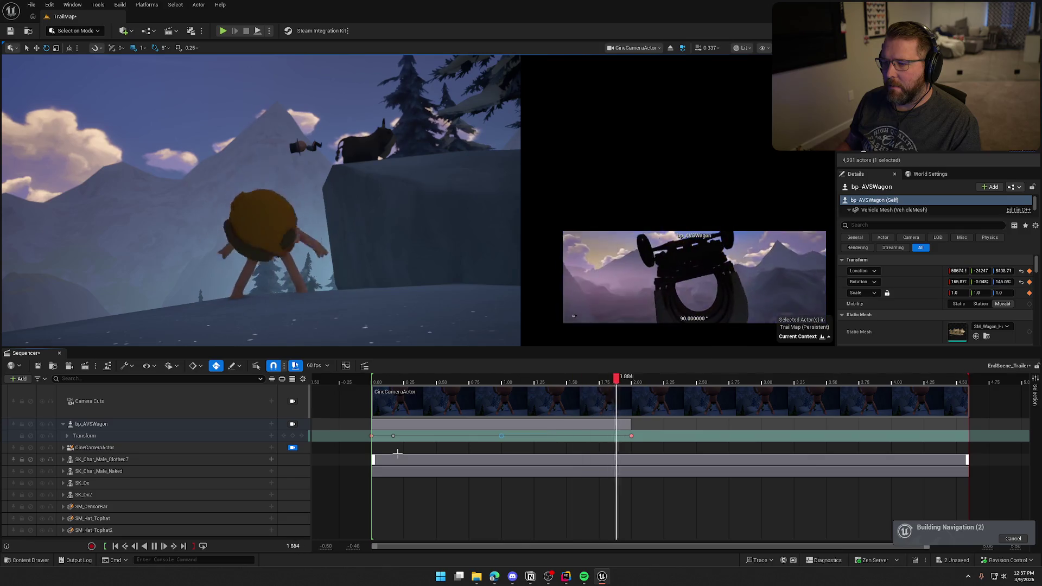
Step: Move the wagon's second Transform key from about 0.17 to 0.50 and replay from zero
key("space")
mouse_move(650, 401)
left_mouse_down()
mouse_move(365, 393)
mouse_move(405, 400)
left_mouse_up()
left_click_drag(405, 398, 462, 400)
left_click_drag(392, 435, 437, 436)
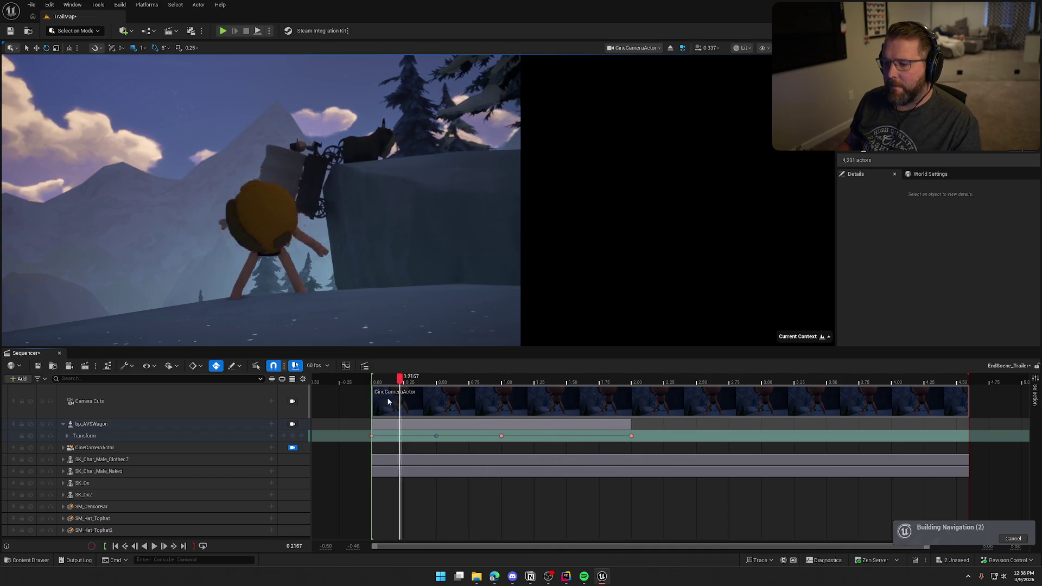
left_click(374, 383)
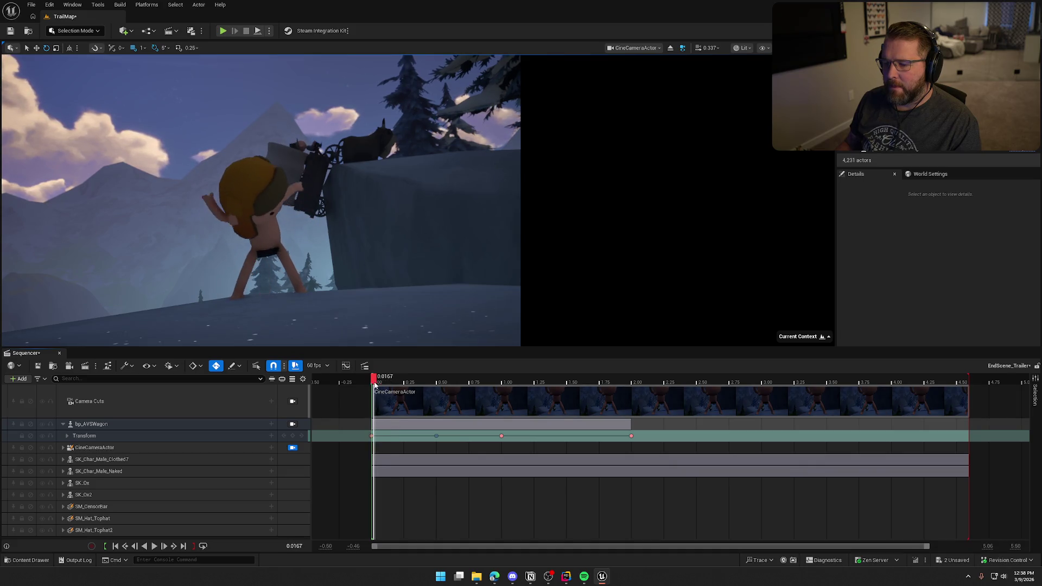
key("space")
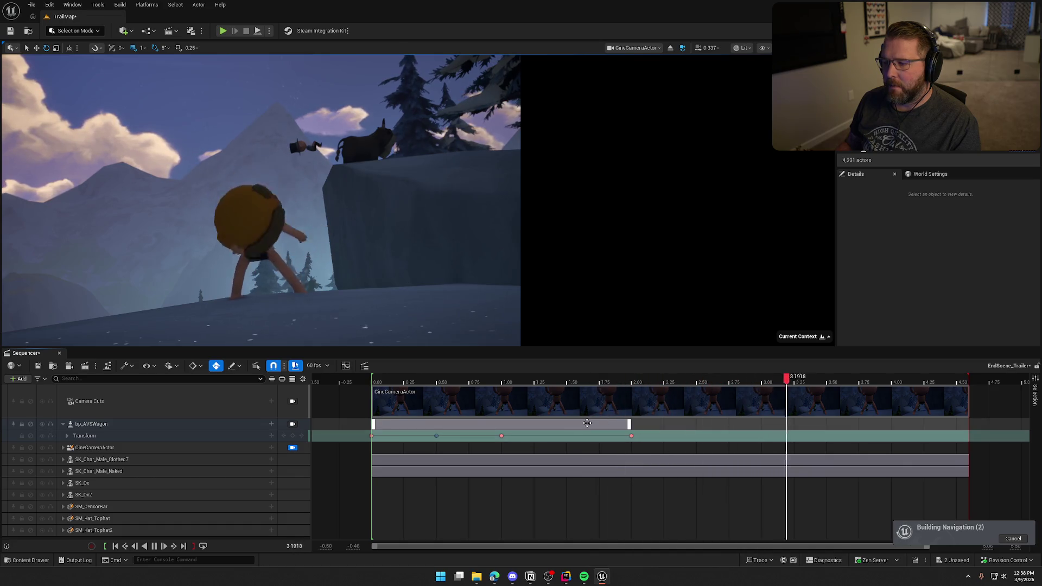
key("space")
left_click_drag(803, 384, 373, 385)
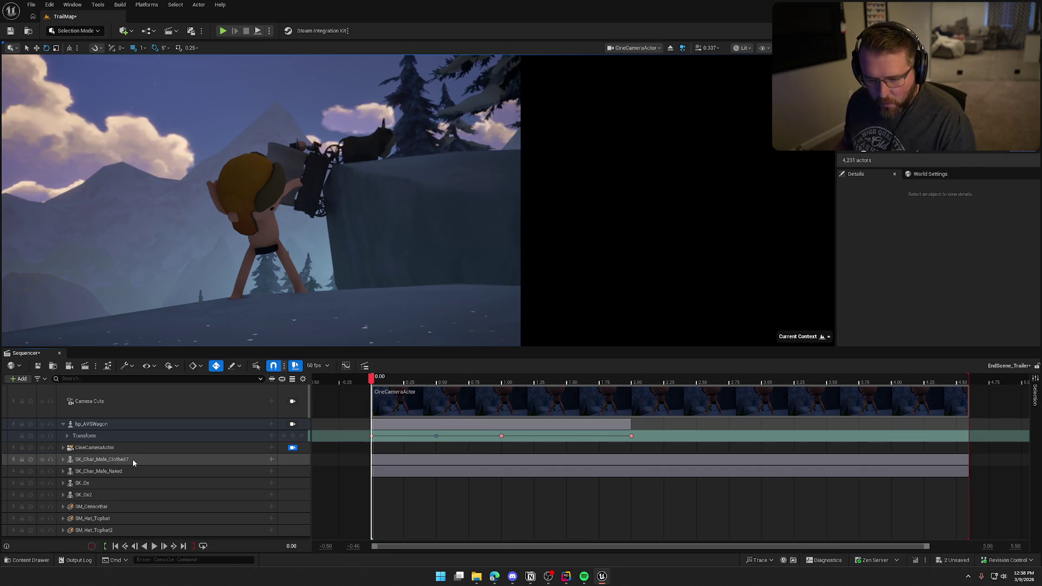
left_click(258, 459)
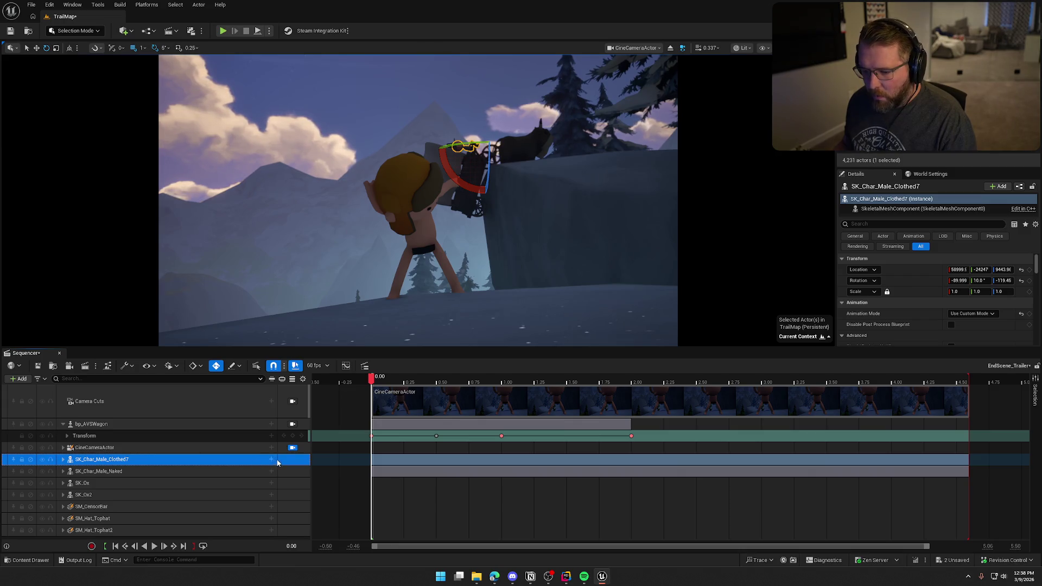
Step: Expand SK_Char_Male_Clothed7, select its Transform sub-track, and scrub to 0.50
left_click(271, 460)
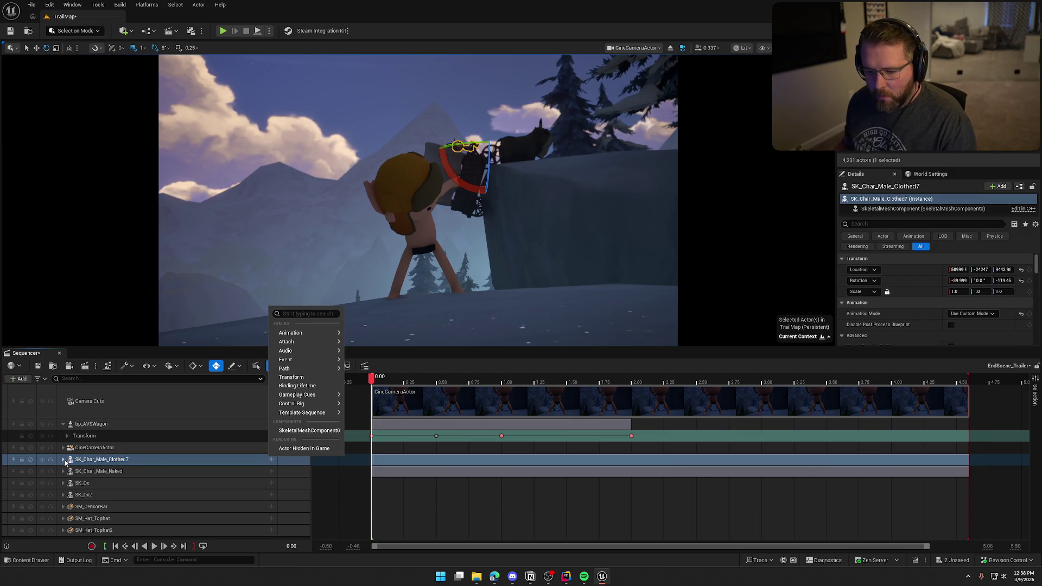
left_click(64, 460)
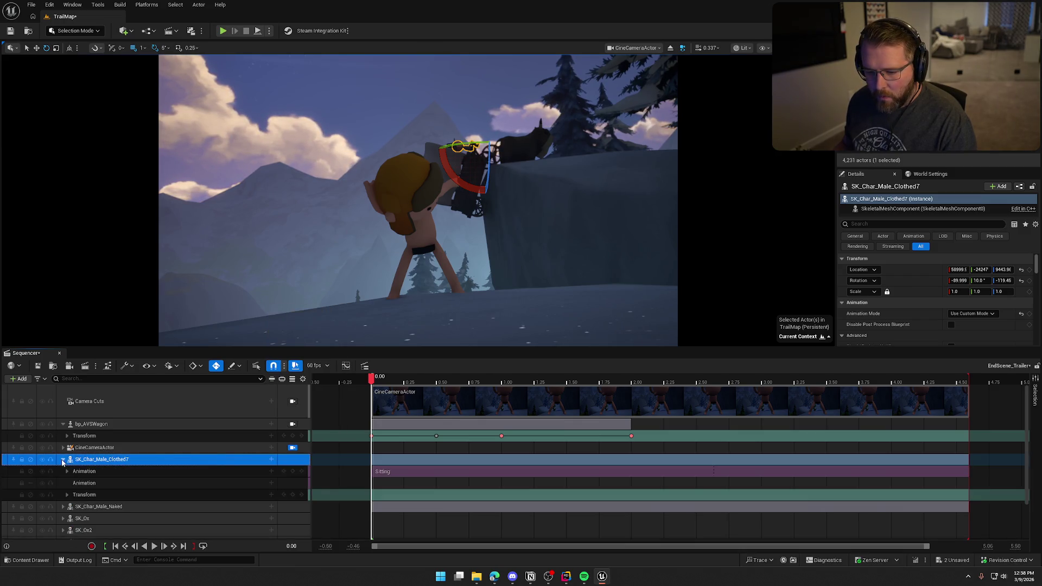
left_click(102, 492)
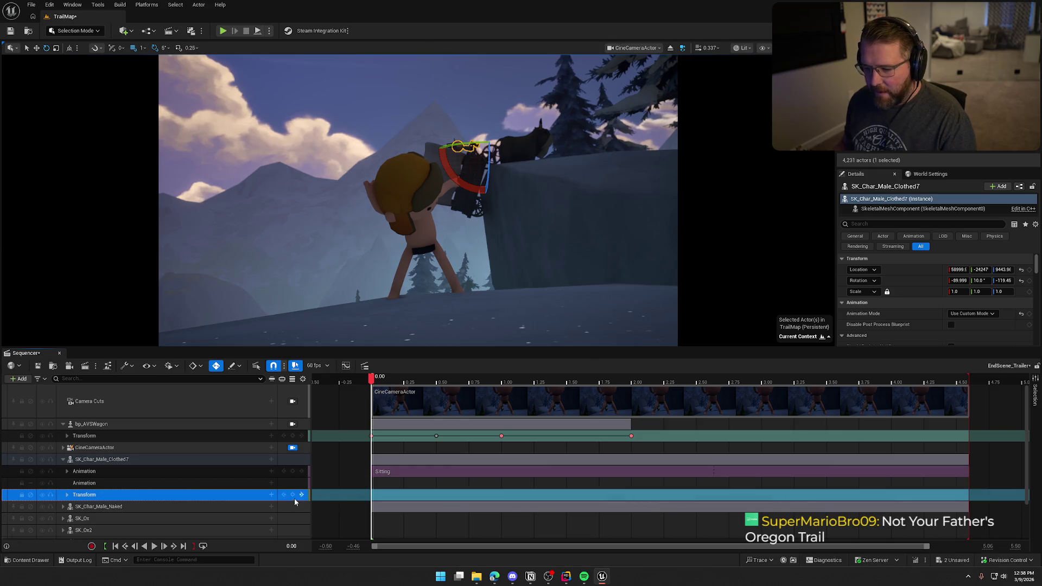
left_click_drag(402, 382, 438, 387)
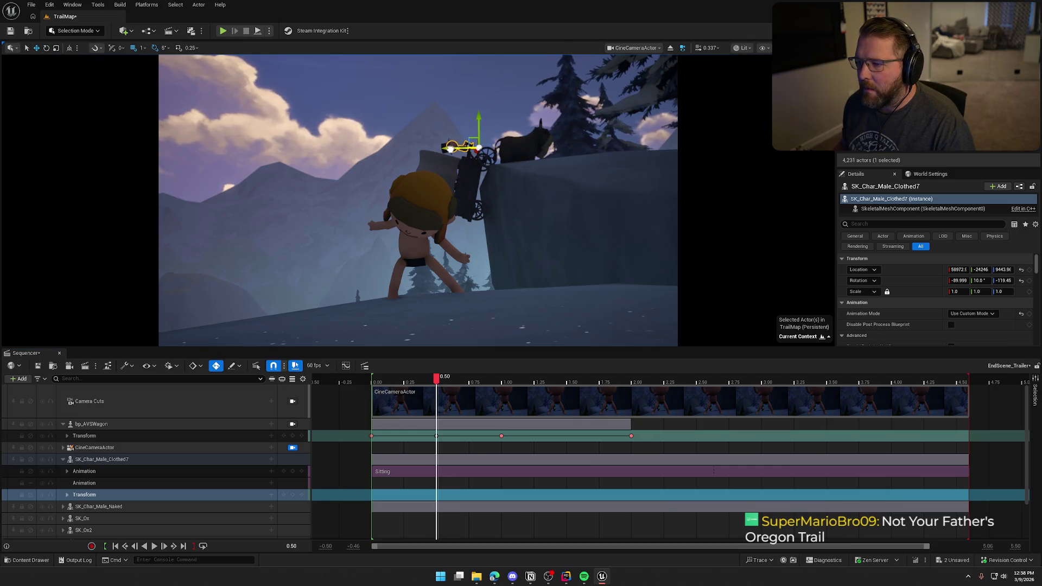
Step: Nudge the seated character and key its transform at 0.50, undoing a stray change
left_click_drag(450, 149, 452, 152)
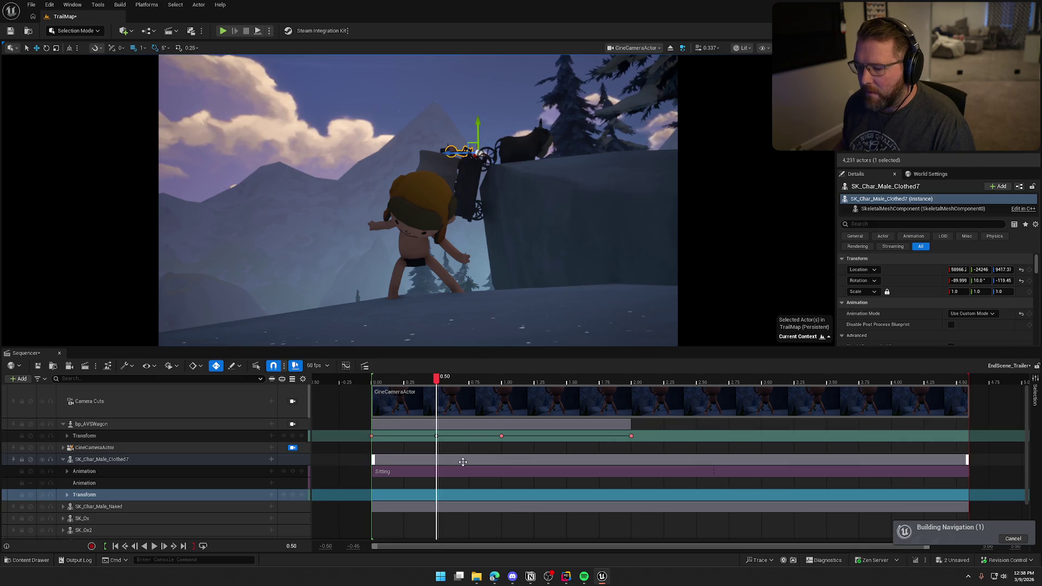
left_click(292, 495)
left_click_drag(437, 380, 375, 380)
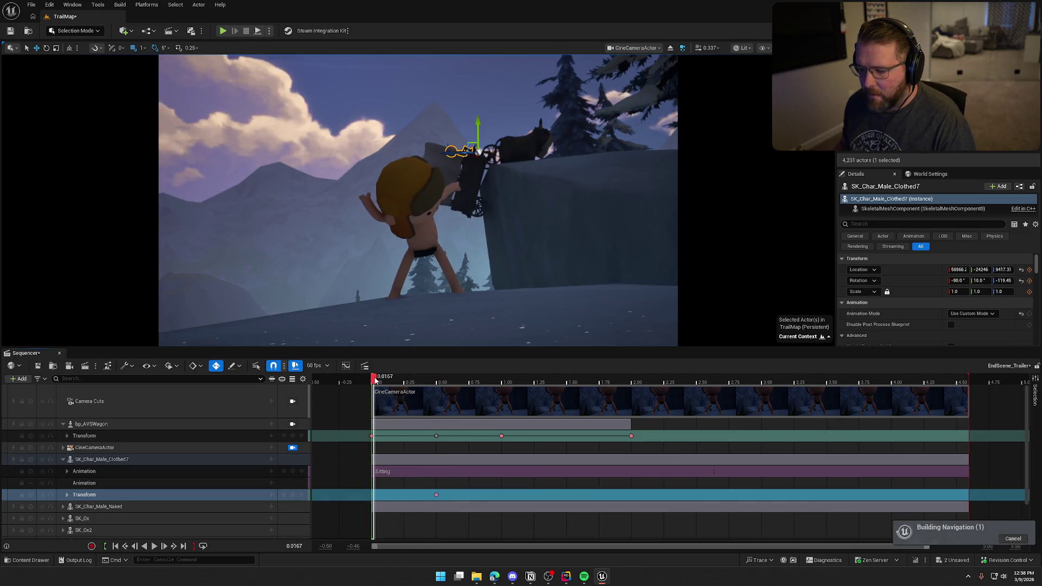
key("ctrl+z")
key("ctrl+z")
key("ctrl+z")
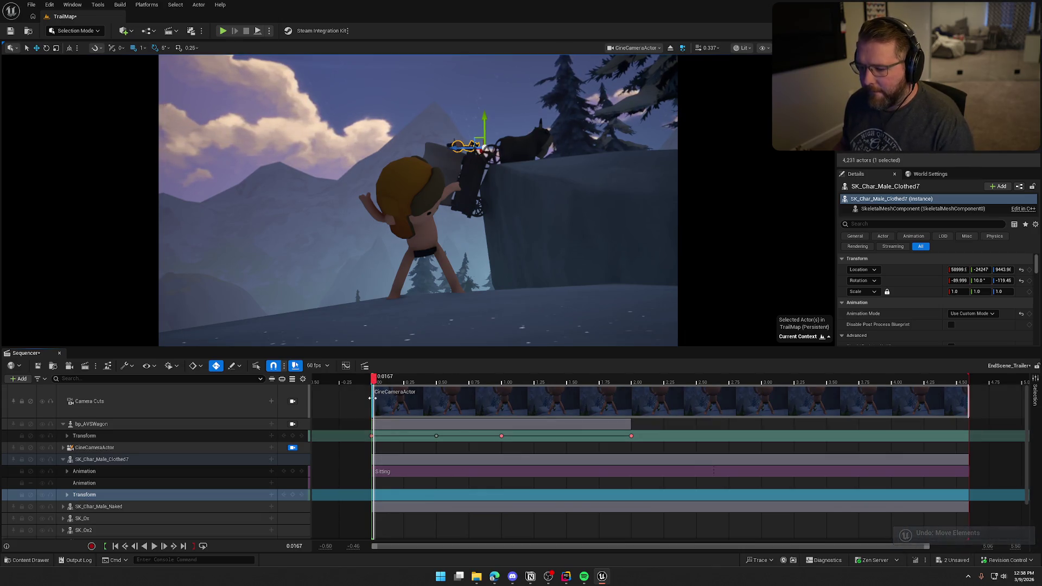
Step: Tilt the seated character a further 10 degrees at the 1.00 key and review the fall
left_click_drag(375, 380, 438, 388)
left_click(291, 496)
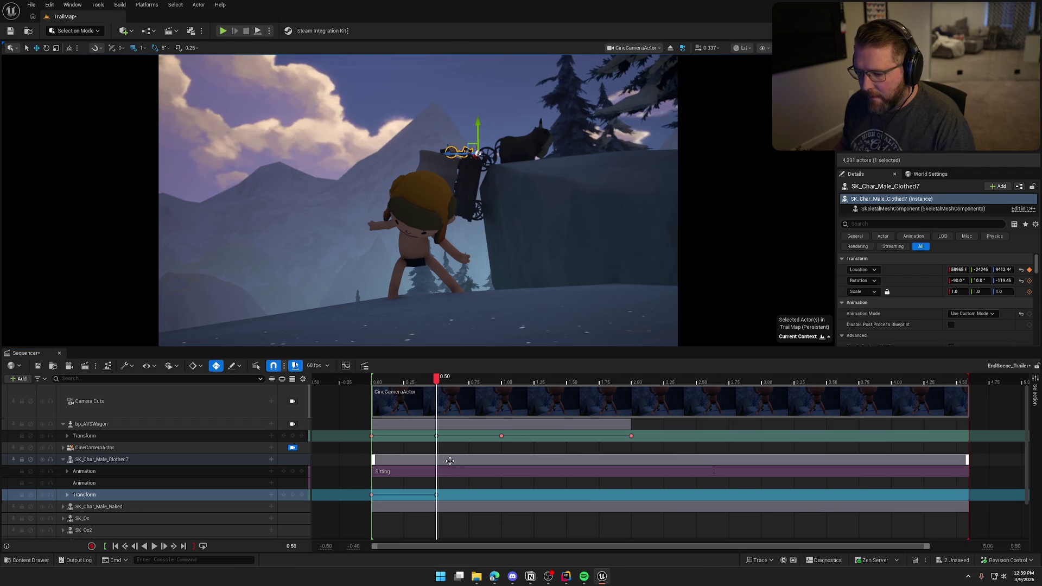
mouse_move(436, 379)
left_mouse_down()
mouse_move(369, 379)
mouse_move(502, 387)
left_mouse_up()
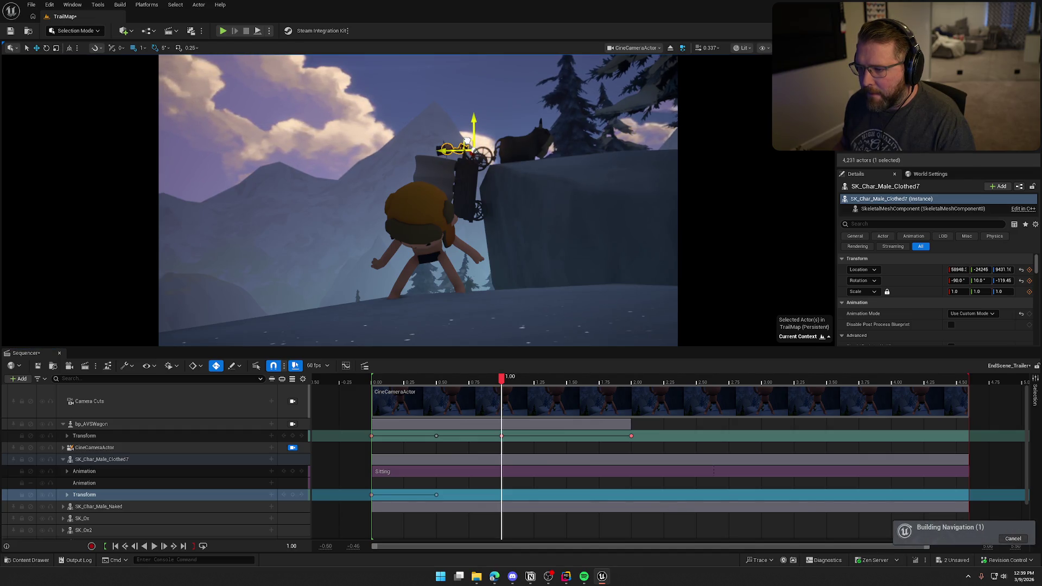
left_click_drag(435, 182, 426, 153)
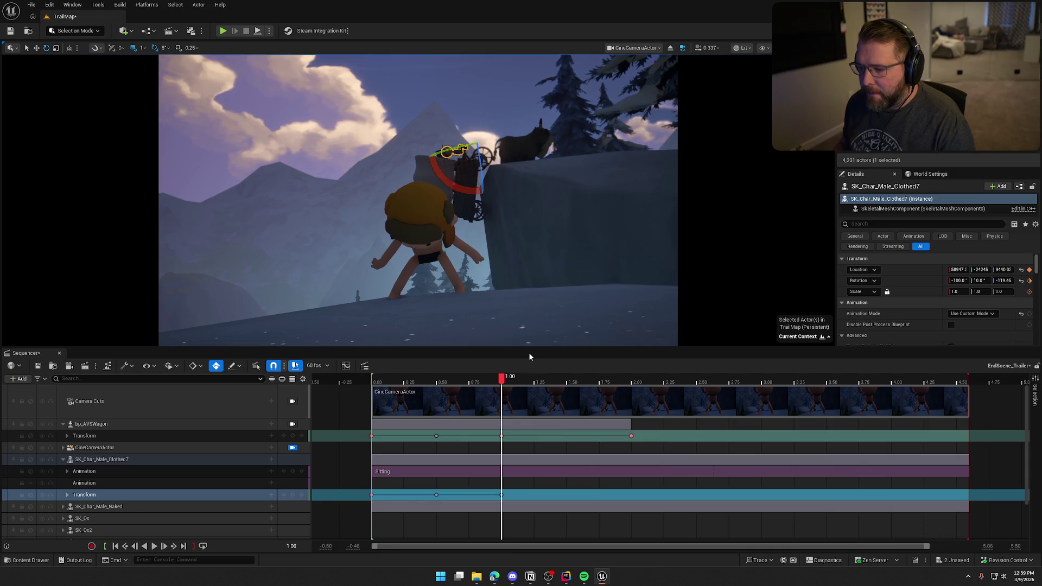
mouse_move(501, 376)
left_mouse_down()
mouse_move(383, 382)
mouse_move(633, 428)
left_mouse_up()
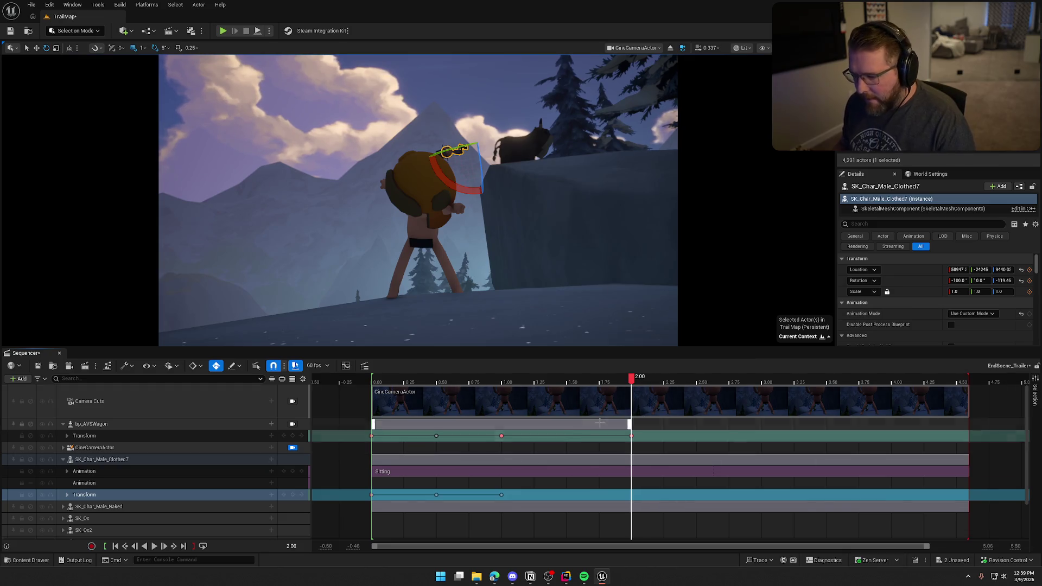
left_click_drag(620, 382, 501, 382)
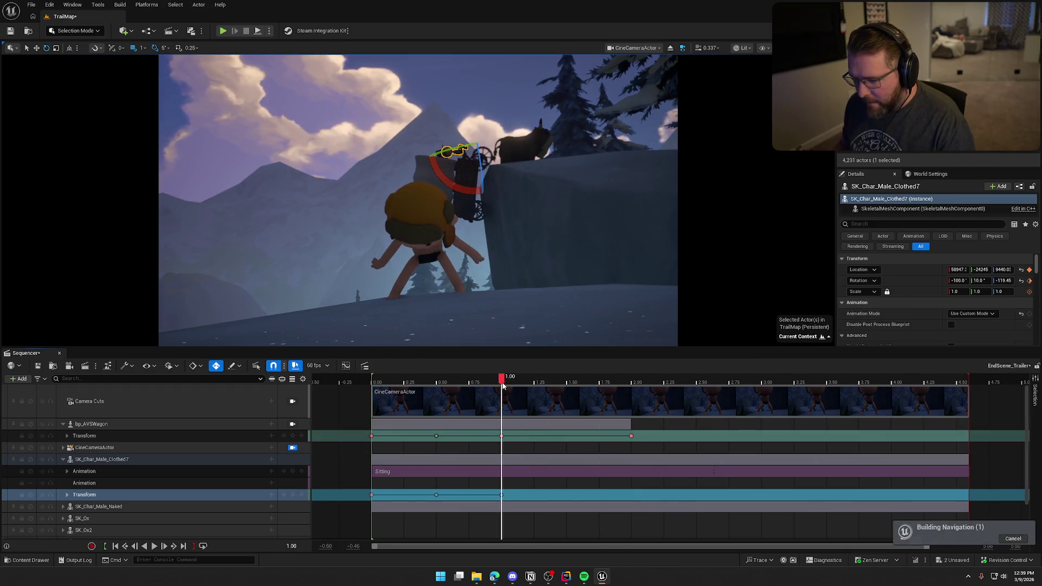
Step: Expand and collapse the character's Animation track, then select its Sitting section
left_click(66, 471)
left_click(67, 471)
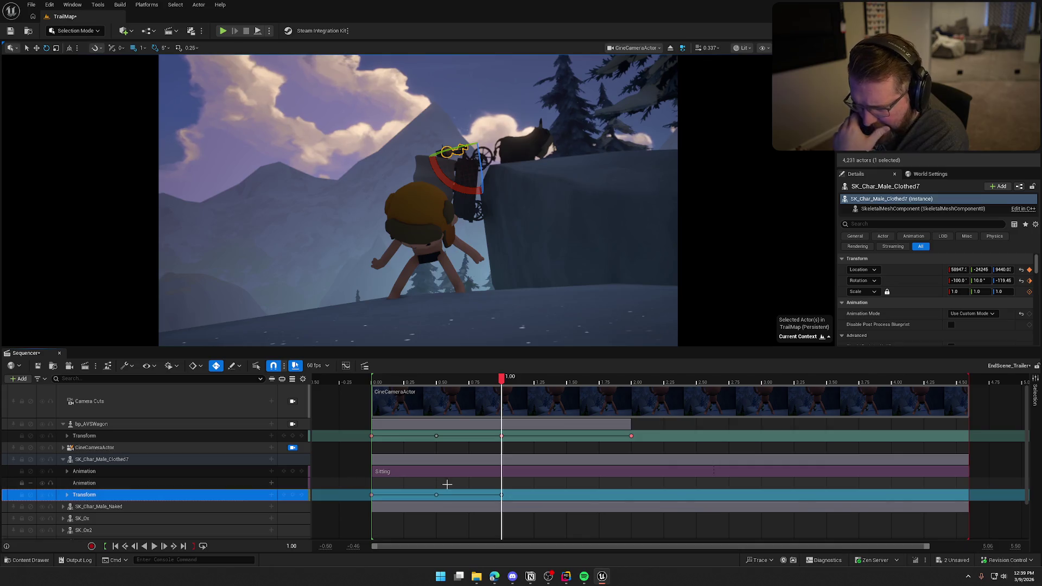
left_click(419, 476)
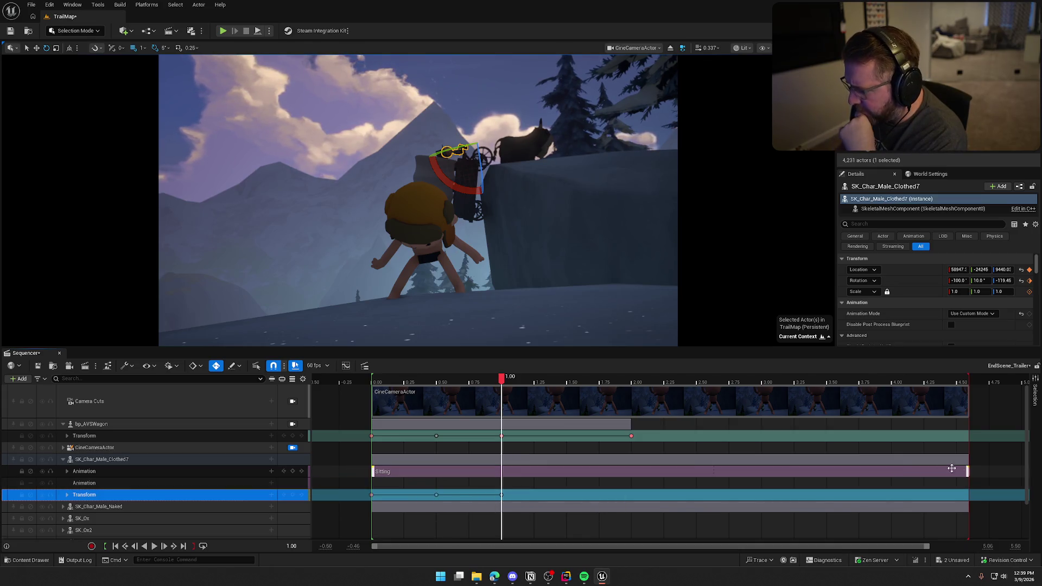
Step: Trim the Sitting animation to end at 1 second and add Falling on the second Animation track
left_click_drag(966, 471, 500, 477)
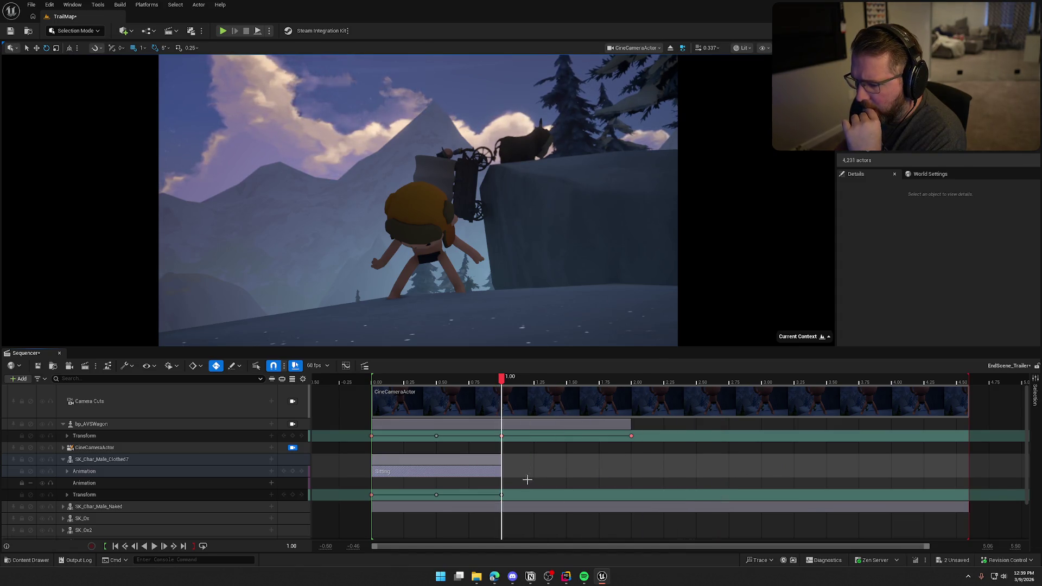
mouse_move(502, 381)
left_mouse_down()
mouse_move(484, 382)
mouse_move(521, 383)
mouse_move(502, 385)
left_mouse_up()
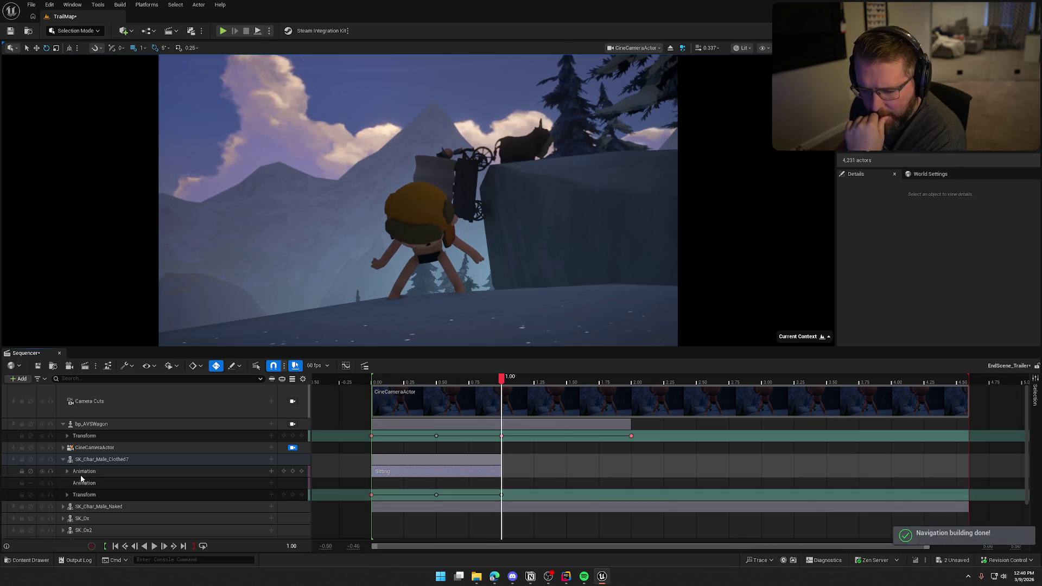
left_click(150, 483)
left_click(271, 484)
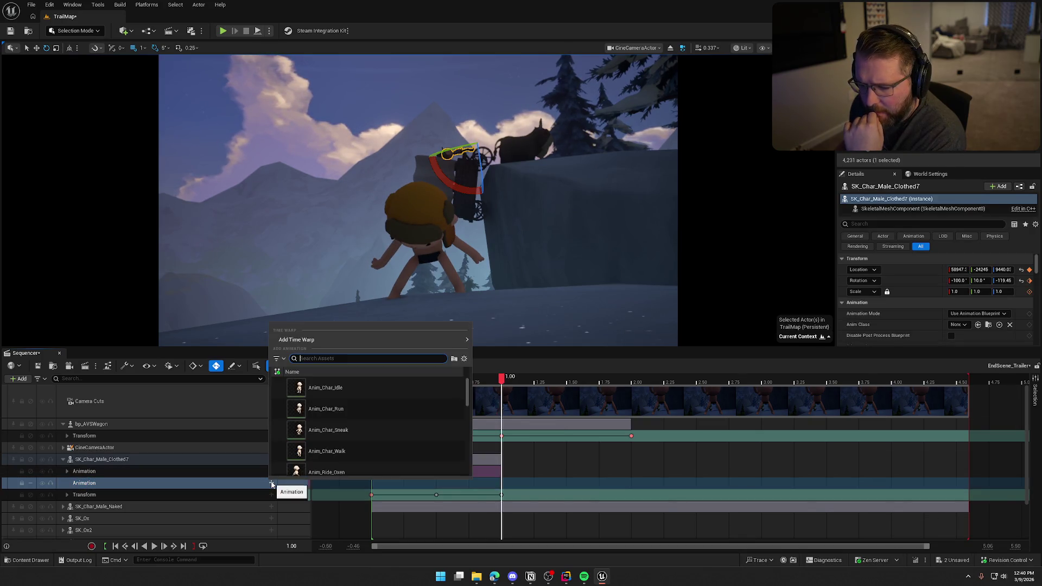
scroll(378, 408, "down", 3)
scroll(375, 415, "down", 3)
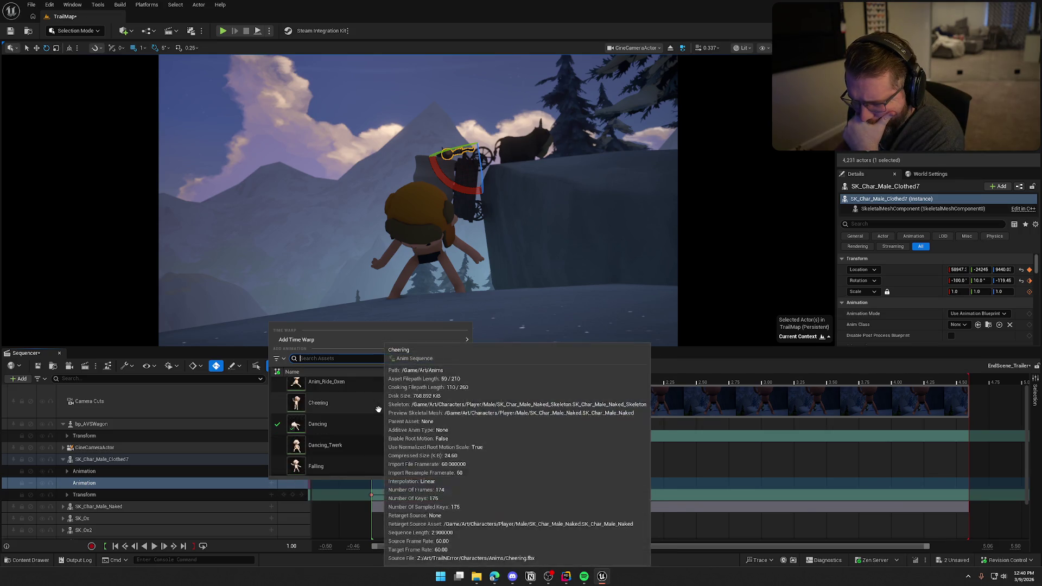
left_click(354, 432)
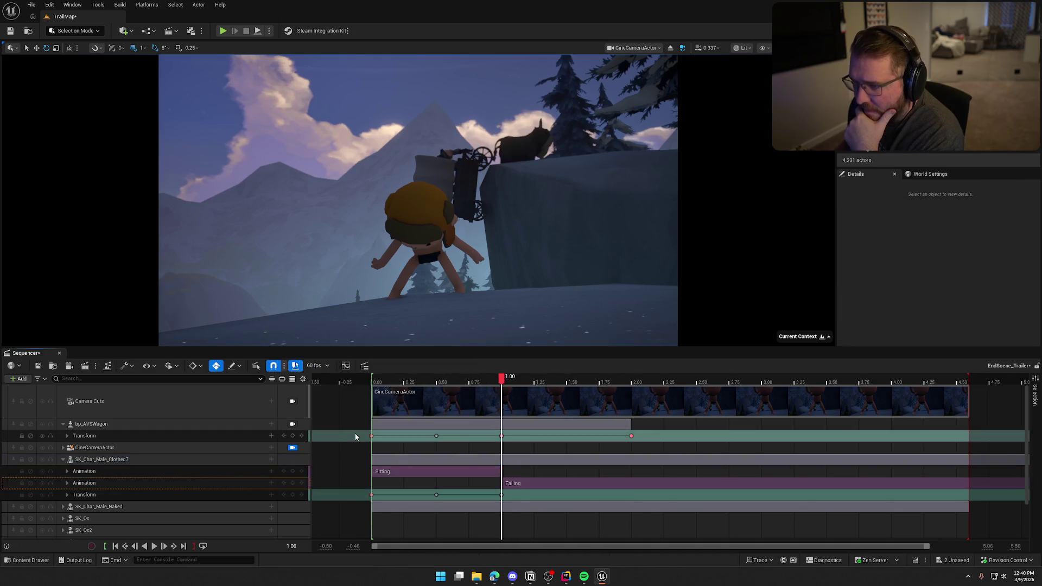
Step: Start Falling around 0.85 s and adjust the Sitting end so the two clips overlap
mouse_move(502, 378)
left_mouse_down()
mouse_move(488, 378)
mouse_move(511, 382)
mouse_move(467, 378)
left_mouse_up()
mouse_move(502, 482)
left_mouse_down()
mouse_move(483, 482)
mouse_move(502, 478)
left_mouse_up()
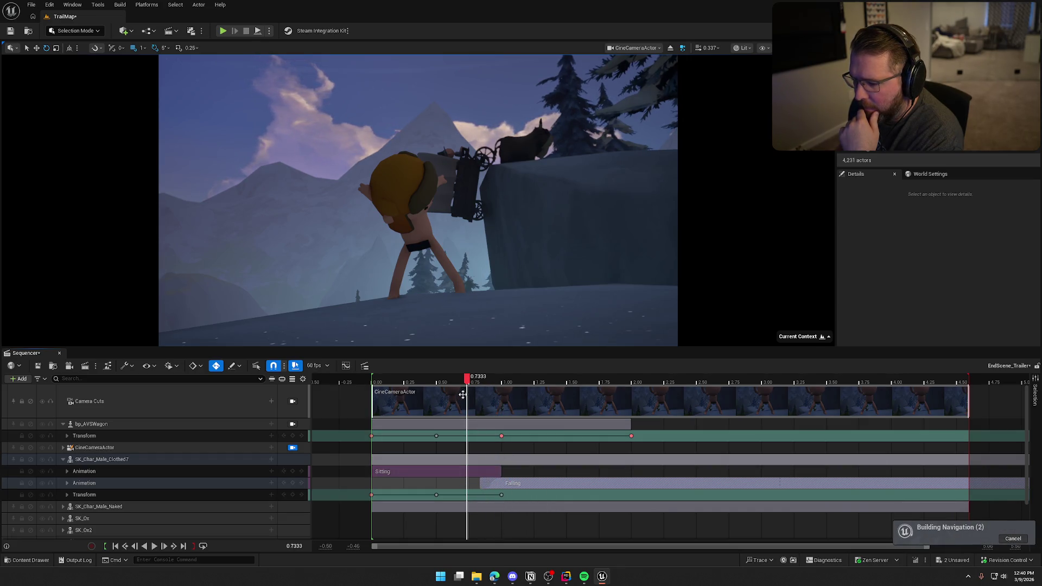
mouse_move(466, 378)
left_mouse_down()
mouse_move(513, 384)
mouse_move(491, 390)
mouse_move(504, 390)
mouse_move(509, 448)
left_mouse_up()
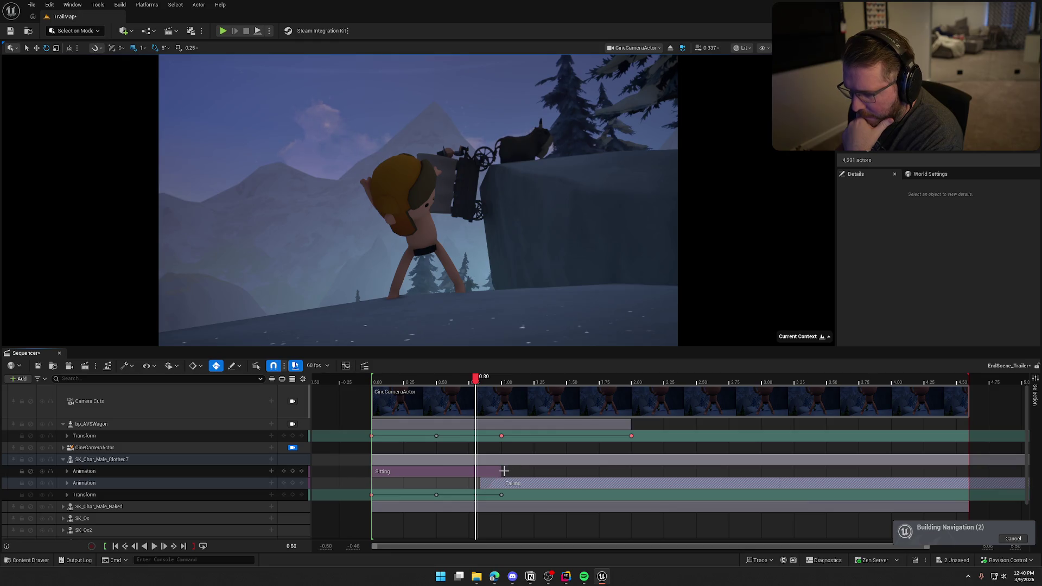
left_click_drag(504, 471, 510, 471)
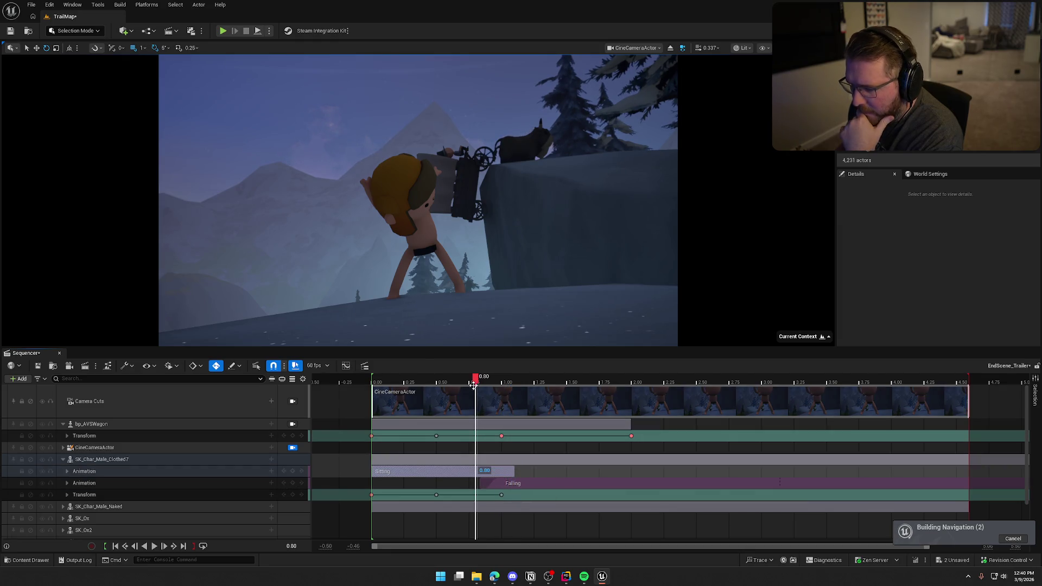
left_click(493, 382)
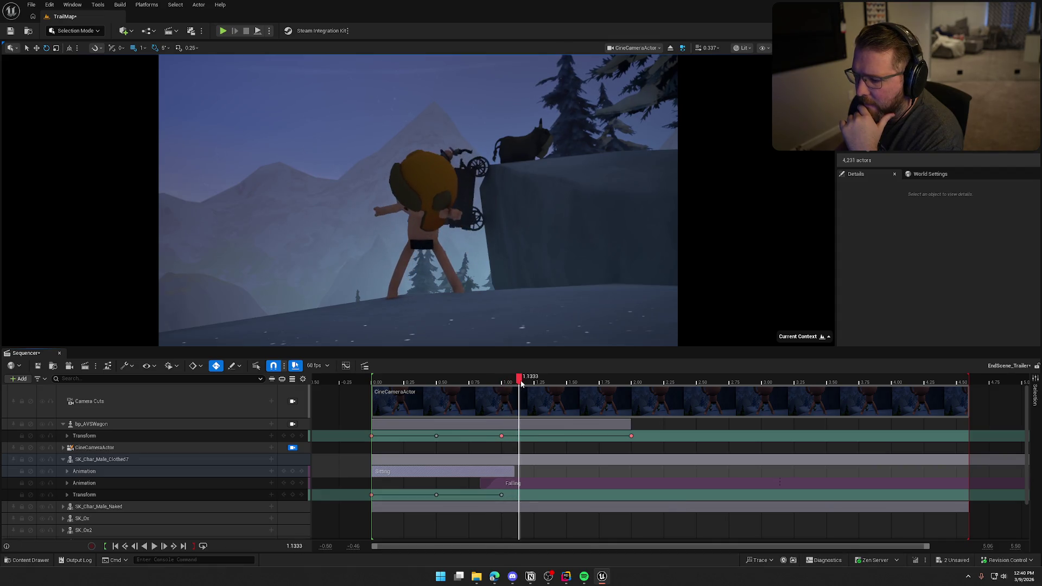
left_click_drag(514, 471, 477, 467)
mouse_move(486, 382)
left_mouse_down()
mouse_move(460, 382)
mouse_move(633, 402)
left_mouse_up()
Step: Set the playhead to exactly 2.00 and select the seated character
left_click(631, 383)
left_click(633, 384)
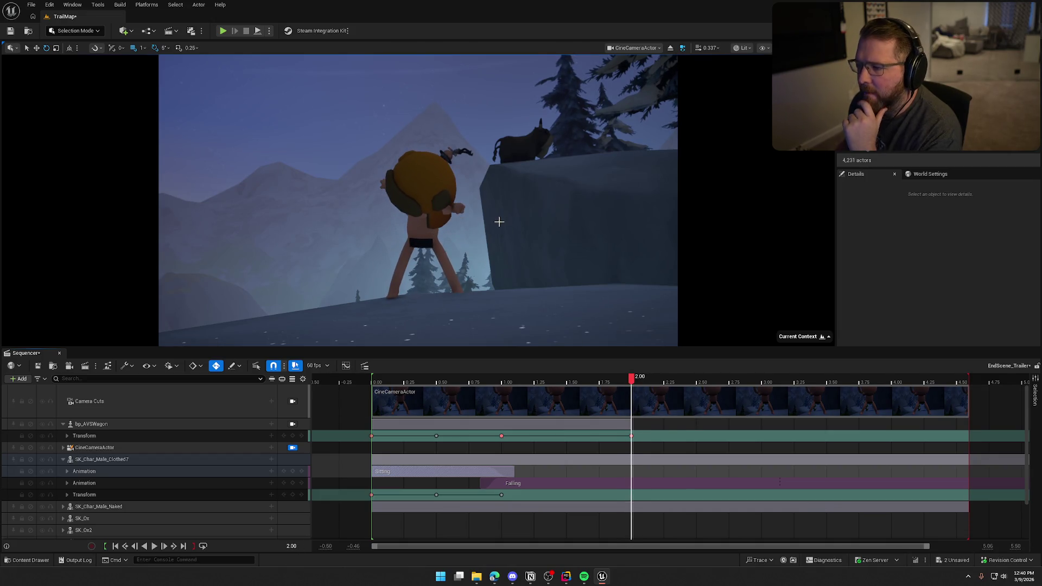
left_click(103, 460)
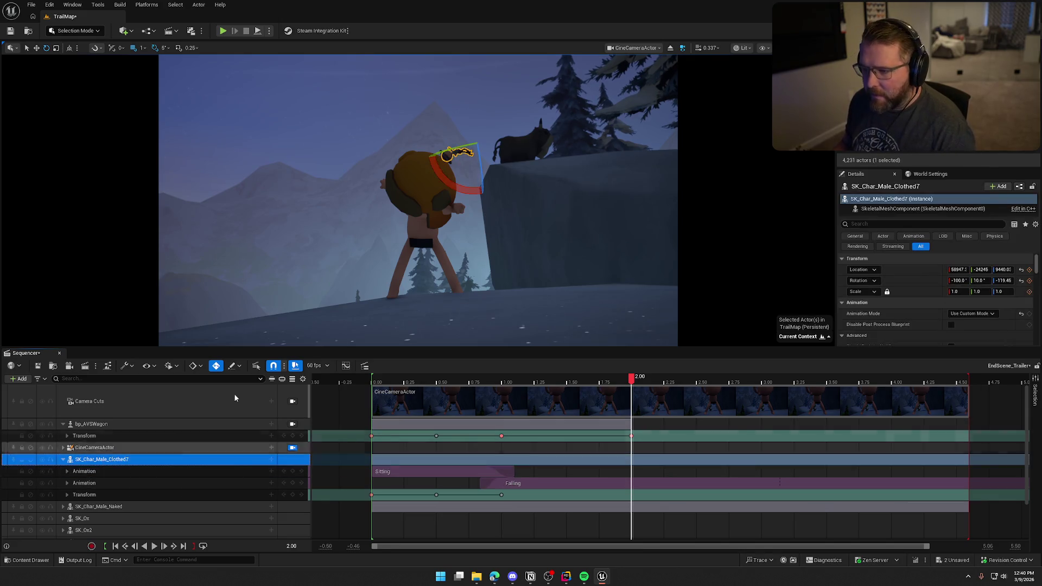
Step: At 2.00, move the character down off the cliff and tip it forward about 60 degrees
left_click(37, 48)
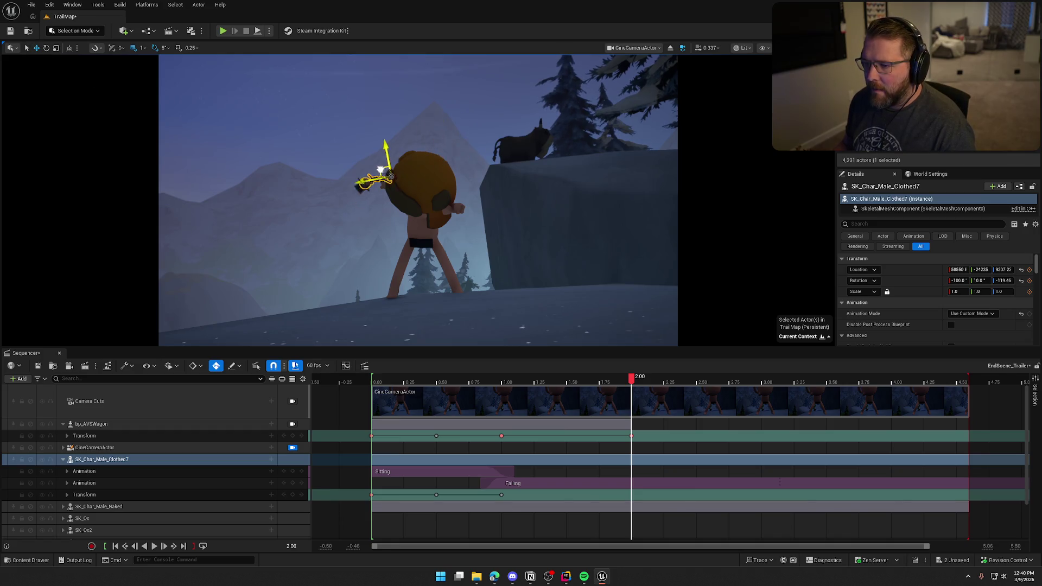
left_click_drag(380, 170, 326, 239)
key("e")
mouse_move(277, 288)
left_mouse_down()
mouse_move(322, 299)
mouse_move(280, 315)
mouse_move(281, 325)
left_mouse_up()
key("r")
mouse_move(631, 378)
left_mouse_down()
mouse_move(438, 390)
mouse_move(569, 412)
mouse_move(465, 418)
mouse_move(496, 422)
left_mouse_up()
left_click_drag(511, 423, 503, 426)
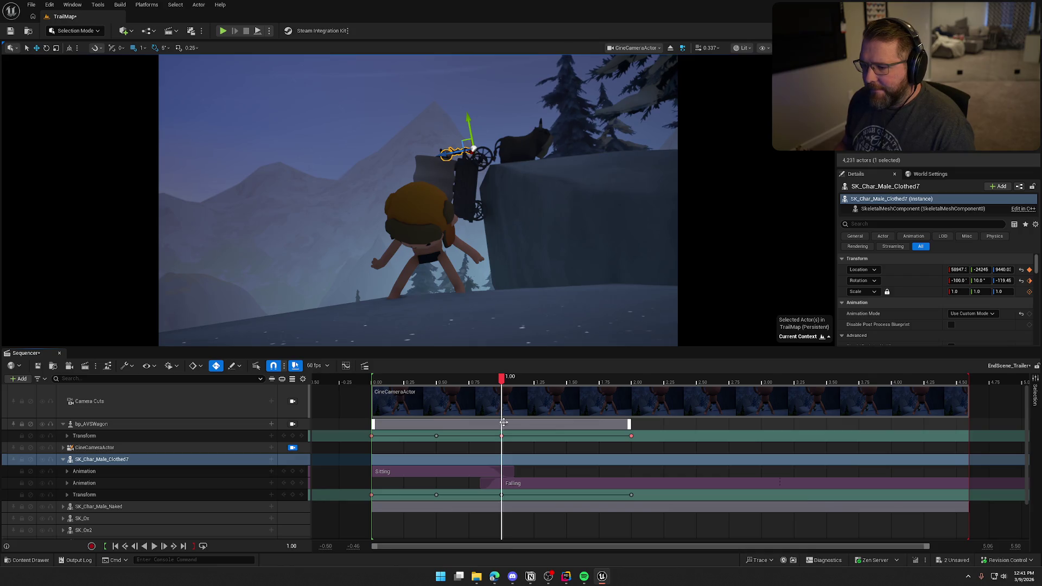
Step: Extend the Sitting section to 1.50 s and delay the Falling start to 1.15 s, previewing the blend
left_click(507, 471)
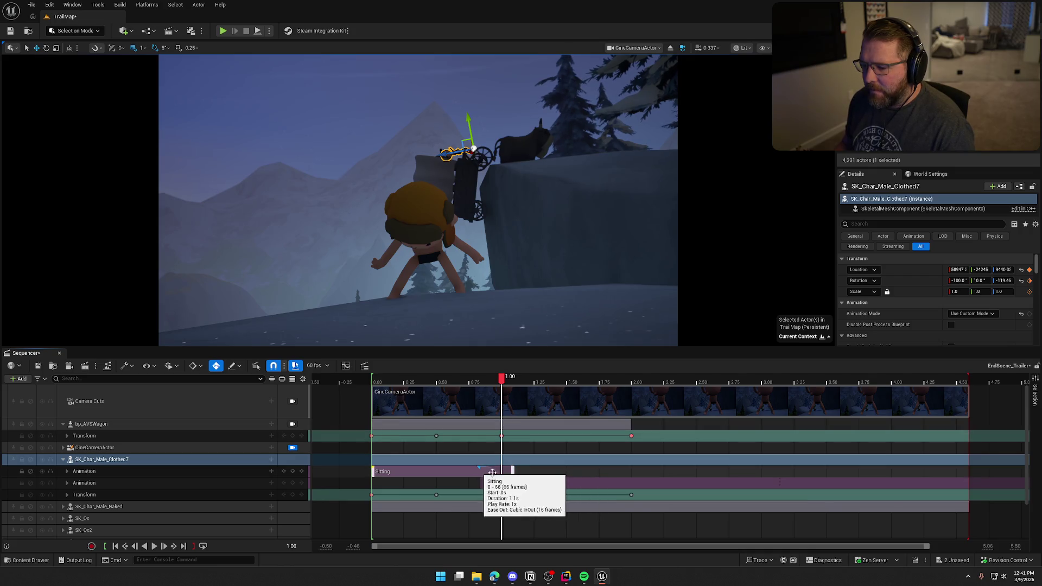
left_click_drag(513, 471, 566, 473)
mouse_move(502, 381)
left_mouse_down()
mouse_move(465, 381)
mouse_move(564, 391)
mouse_move(475, 393)
mouse_move(532, 396)
mouse_move(484, 398)
left_mouse_up()
left_click_drag(481, 486, 522, 483)
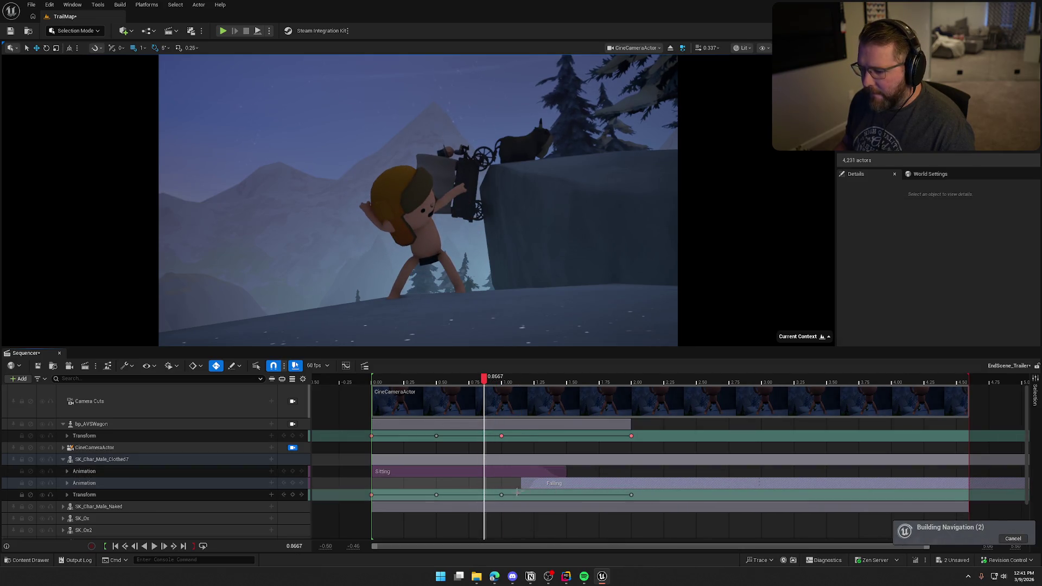
mouse_move(484, 379)
left_mouse_down()
mouse_move(475, 379)
mouse_move(513, 380)
mouse_move(522, 391)
mouse_move(501, 392)
left_mouse_up()
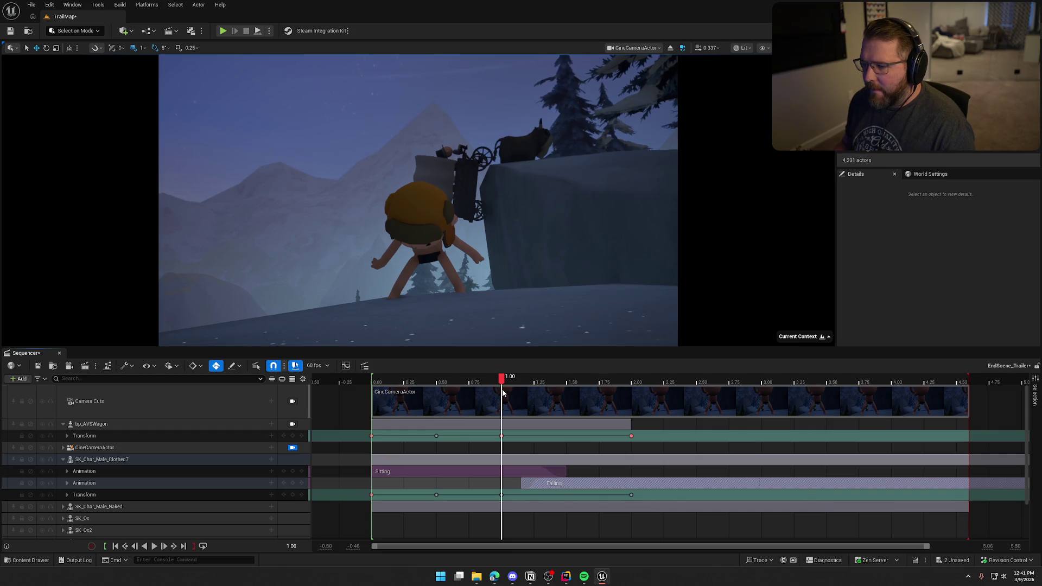
left_click_drag(502, 391, 536, 392)
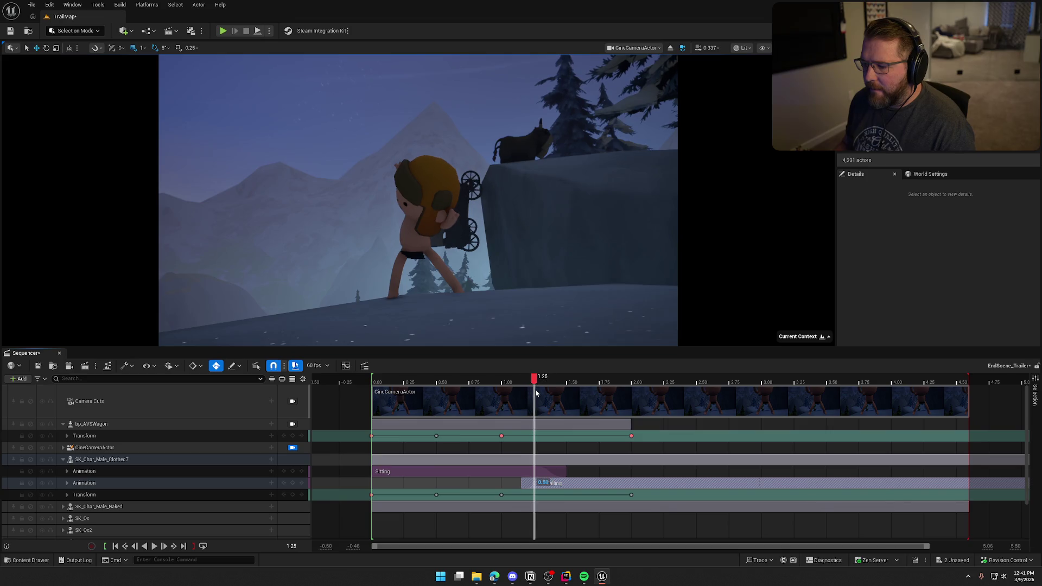
left_click(423, 209)
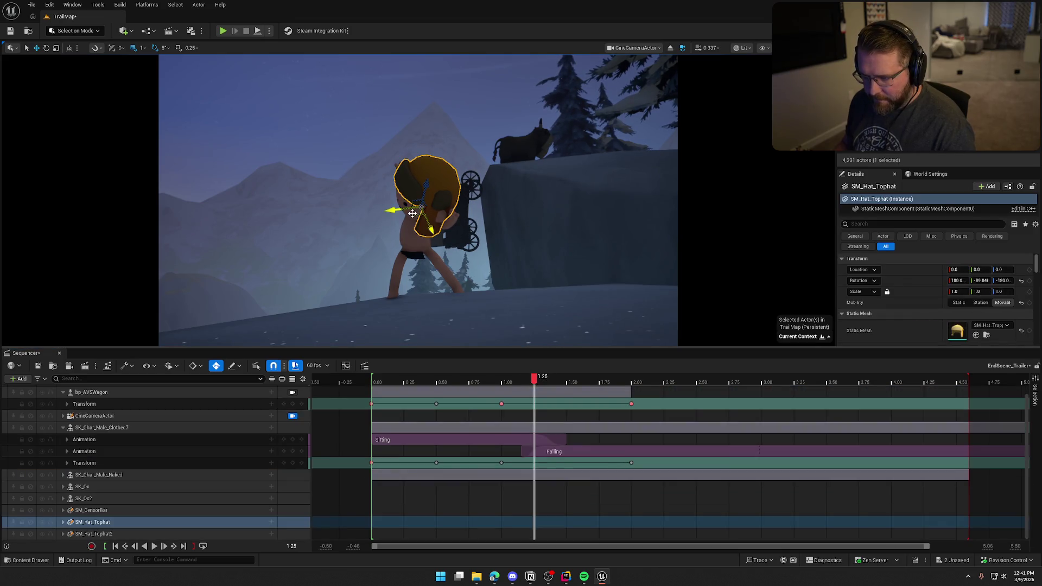
Step: Hide SK_Char_Male_Naked with H and select the SK_Char_Male_Clothed7 track
left_click(408, 222)
key("h")
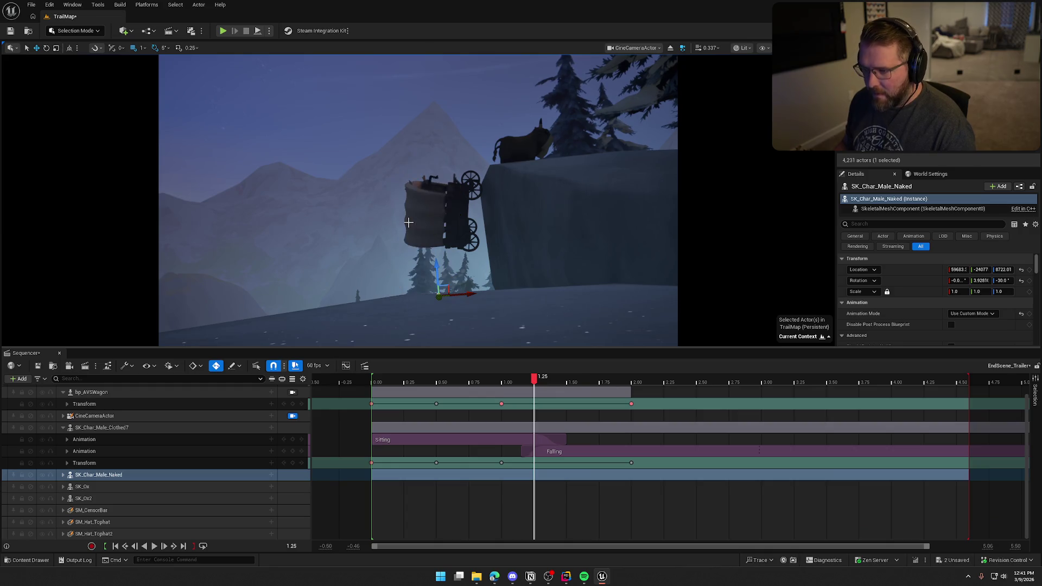
mouse_move(533, 377)
left_mouse_down()
mouse_move(480, 378)
mouse_move(542, 382)
mouse_move(498, 384)
mouse_move(545, 384)
mouse_move(510, 389)
mouse_move(540, 392)
left_mouse_up()
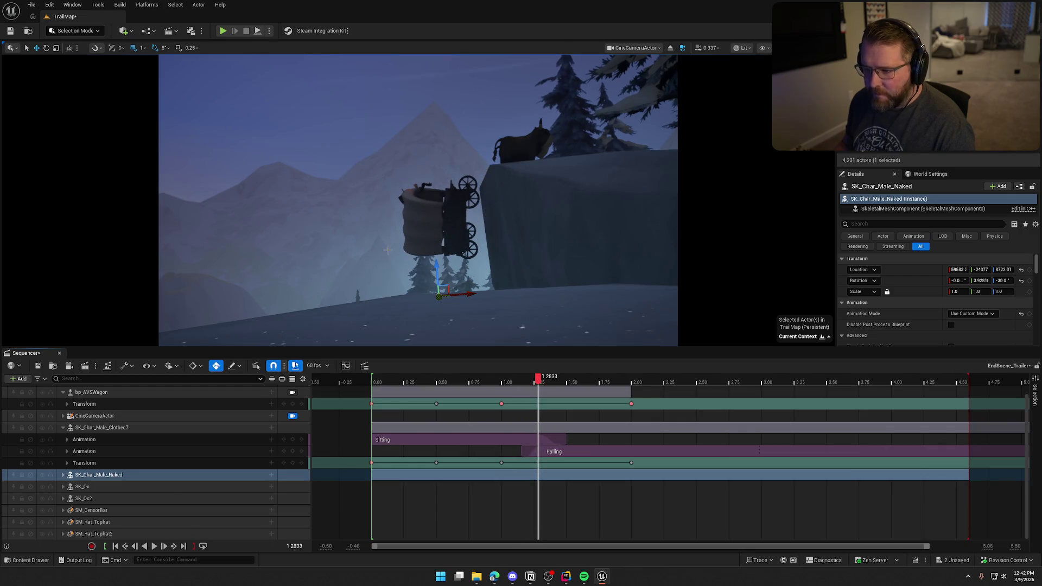
left_click(95, 475)
left_click(82, 487)
left_click(95, 475)
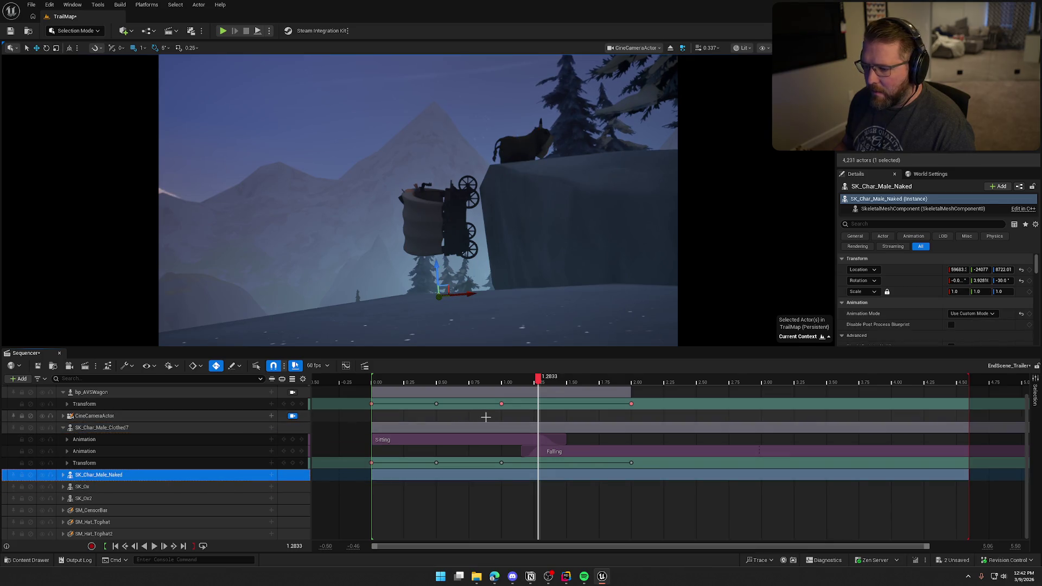
left_click(106, 429)
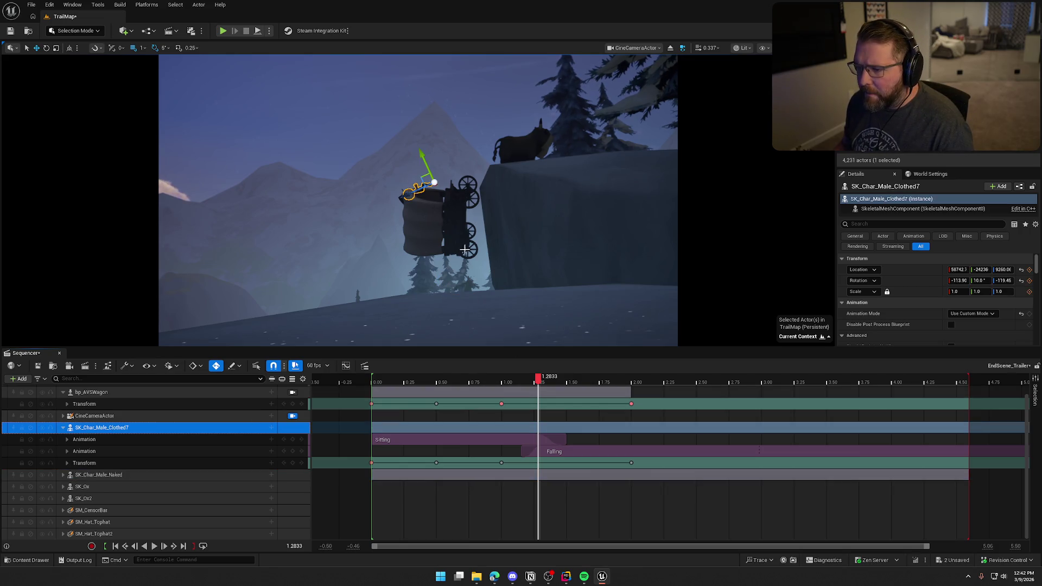
left_click(292, 415)
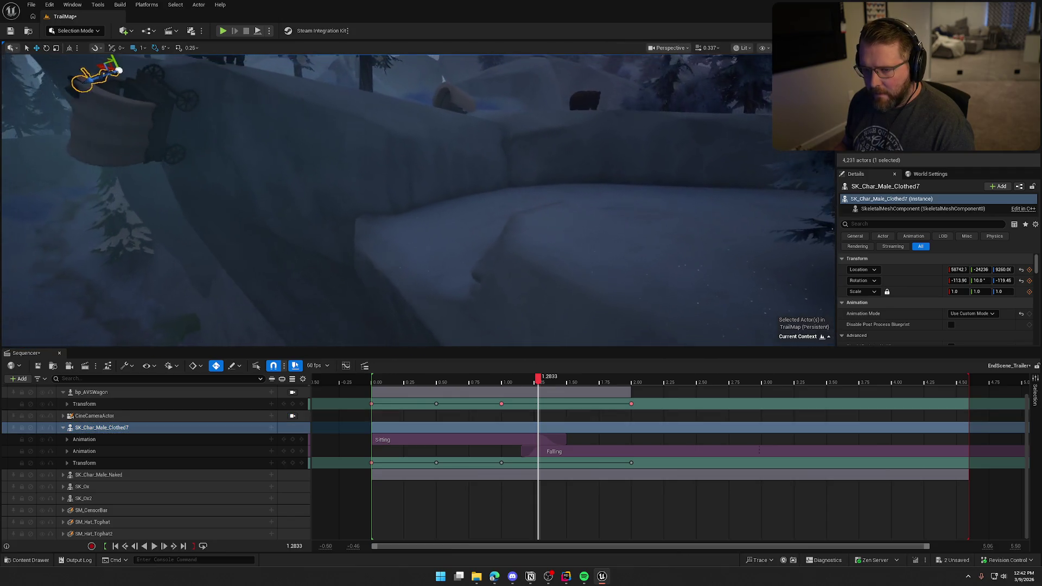
Step: Tilt the seated character another 5 degrees and preview the fall near 1.05 s
left_click_drag(215, 111, 248, 108)
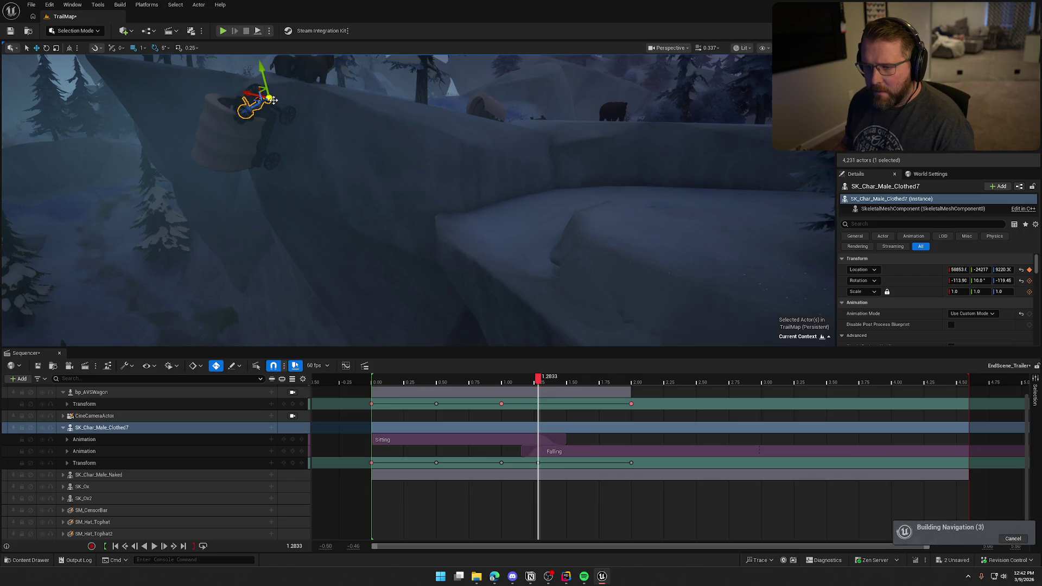
left_click_drag(236, 86, 233, 111)
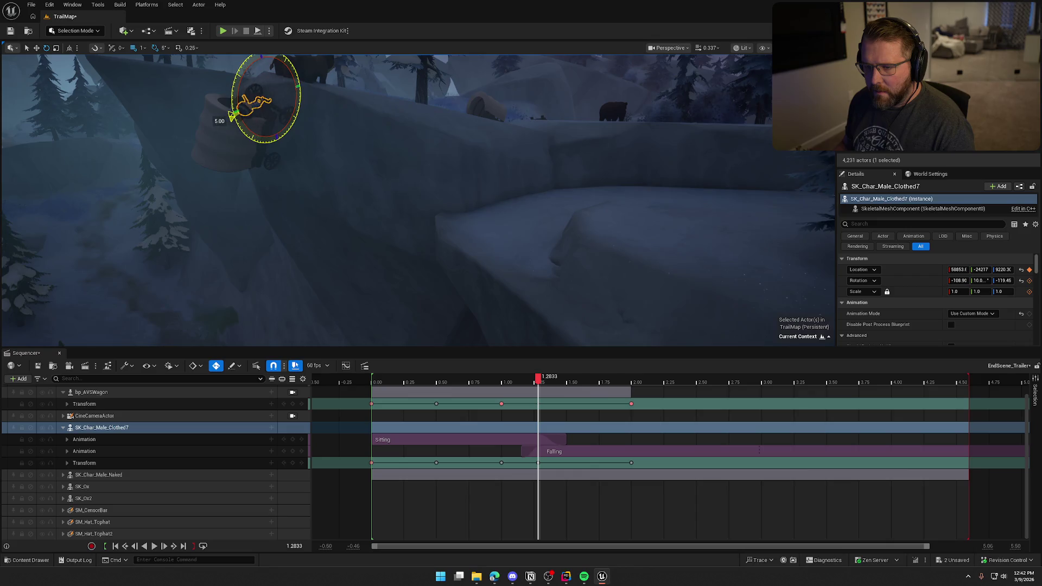
mouse_move(537, 377)
left_mouse_down()
mouse_move(513, 383)
mouse_move(631, 385)
left_mouse_up()
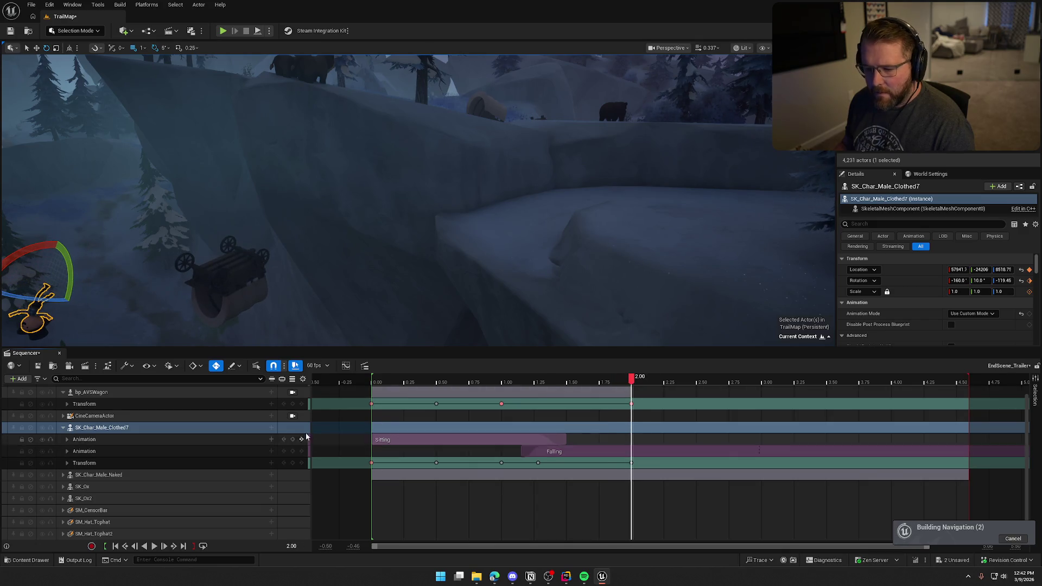
Step: Through the cine camera, reposition the character up and right onto the tipping wagon
left_click(292, 416)
mouse_move(631, 381)
left_mouse_down()
mouse_move(486, 383)
mouse_move(631, 396)
left_mouse_up()
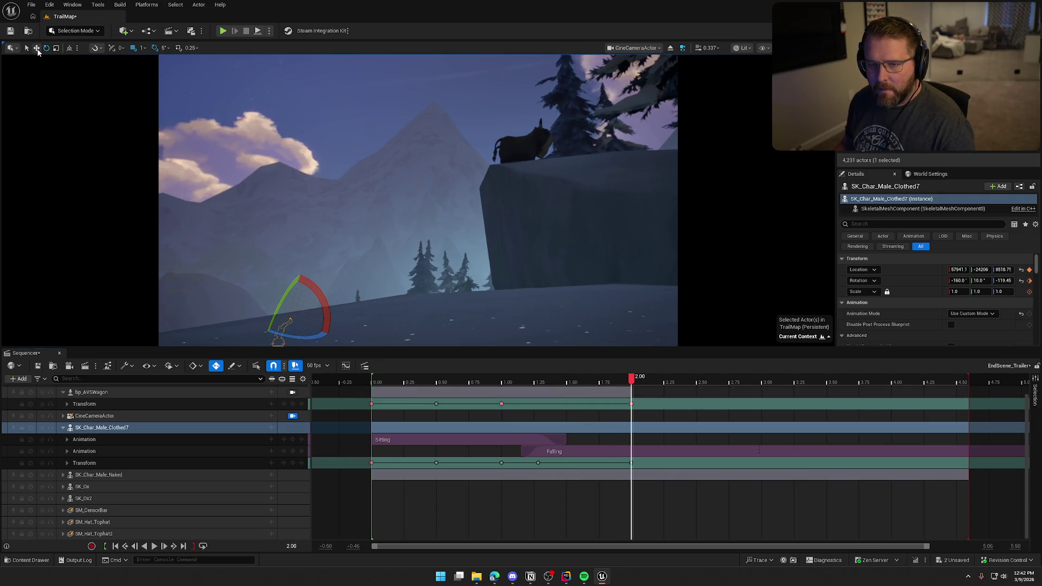
left_click_drag(331, 340, 272, 336)
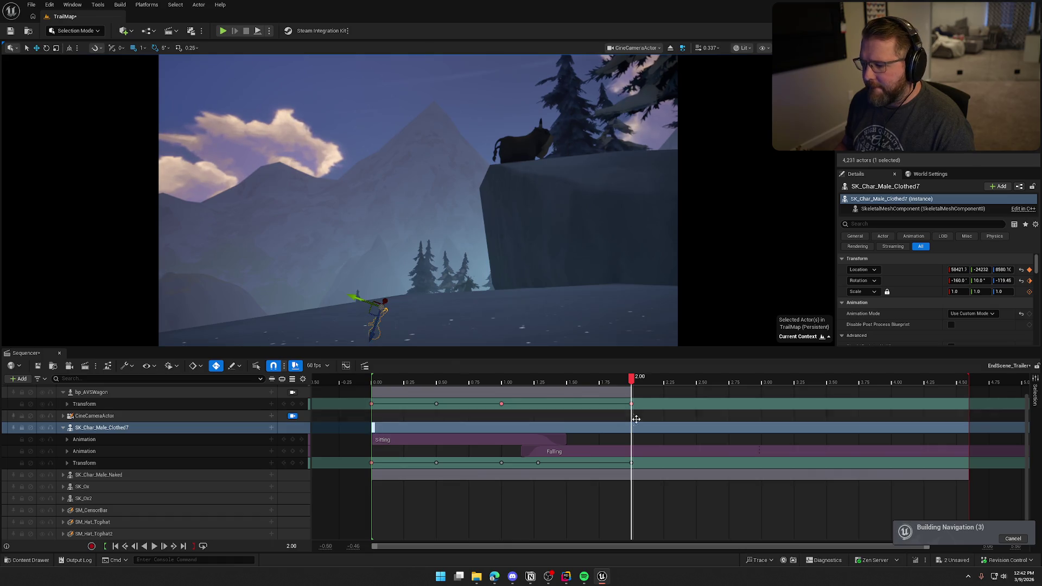
mouse_move(633, 379)
left_mouse_down()
mouse_move(494, 387)
mouse_move(538, 390)
left_mouse_up()
left_click_drag(404, 189, 425, 184)
mouse_move(539, 382)
left_mouse_down()
mouse_move(476, 381)
mouse_move(598, 383)
mouse_move(502, 392)
left_mouse_up()
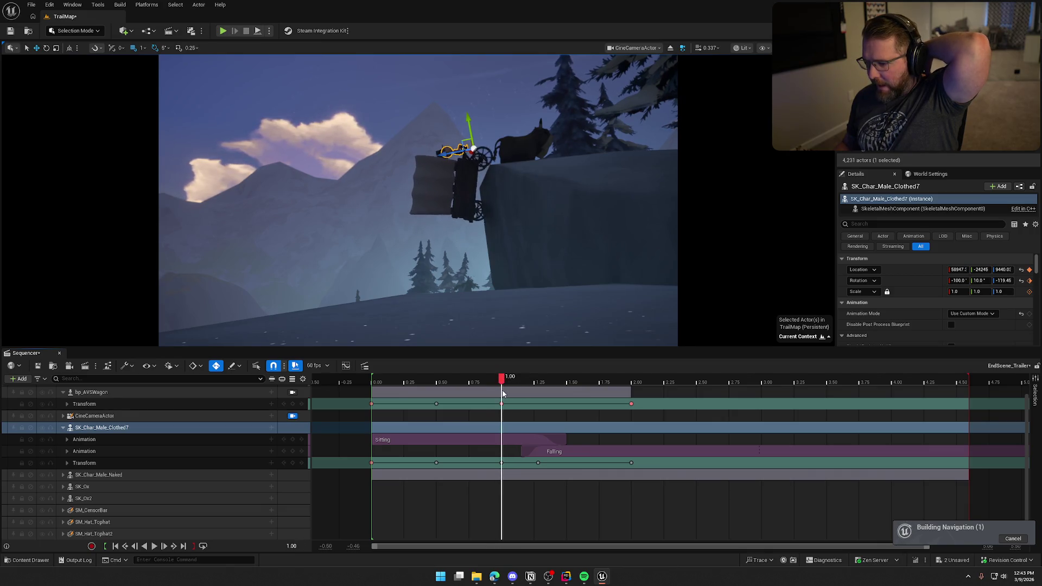
Step: Adjust the Falling start and Sitting end so they overlap around the one-second mark
left_click_drag(520, 451, 500, 451)
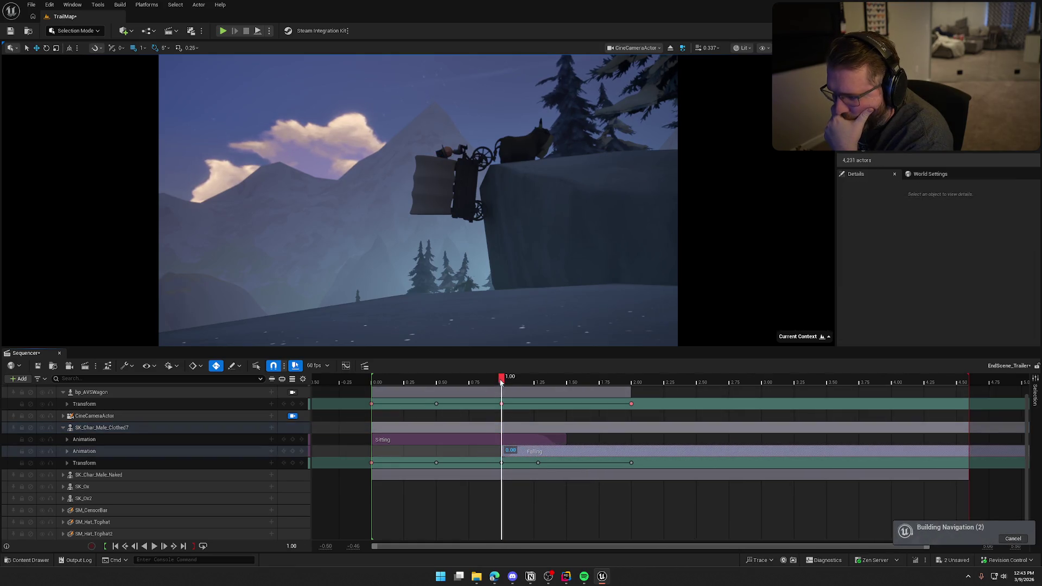
mouse_move(514, 382)
left_mouse_down()
mouse_move(617, 389)
mouse_move(523, 387)
left_mouse_up()
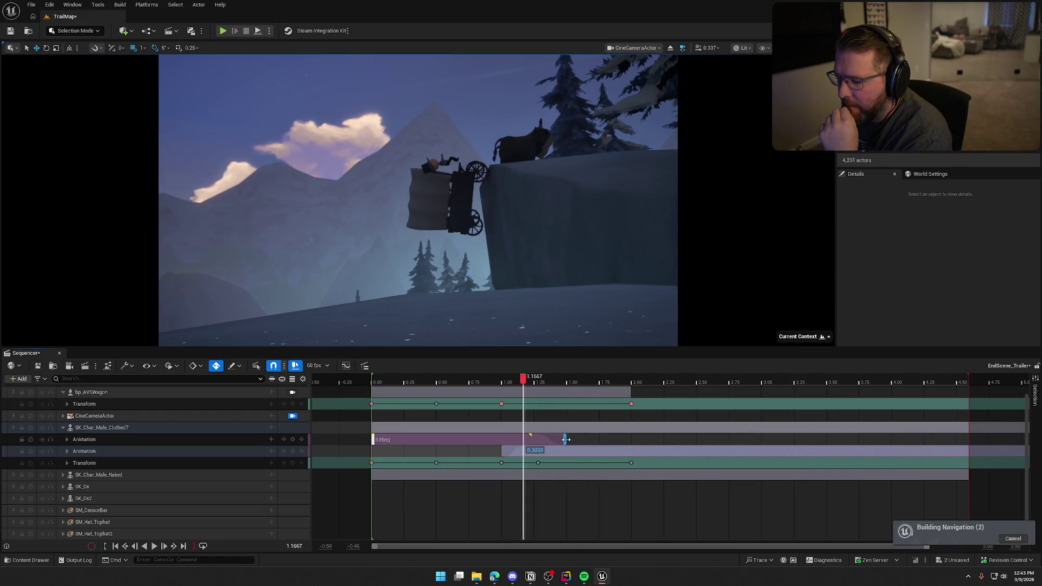
left_click_drag(566, 439, 556, 438)
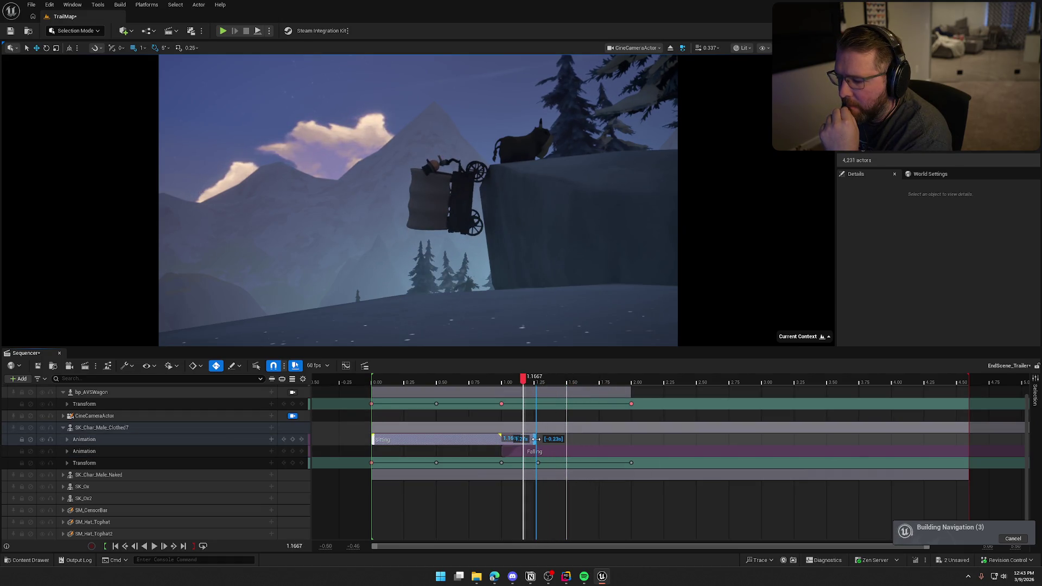
mouse_move(524, 378)
left_mouse_down()
mouse_move(490, 380)
mouse_move(537, 392)
mouse_move(504, 398)
left_mouse_up()
left_click_drag(537, 440, 555, 440)
left_click_drag(505, 381, 510, 381)
left_click_drag(523, 448, 555, 447)
mouse_move(510, 382)
left_mouse_down()
mouse_move(486, 382)
mouse_move(537, 393)
left_mouse_up()
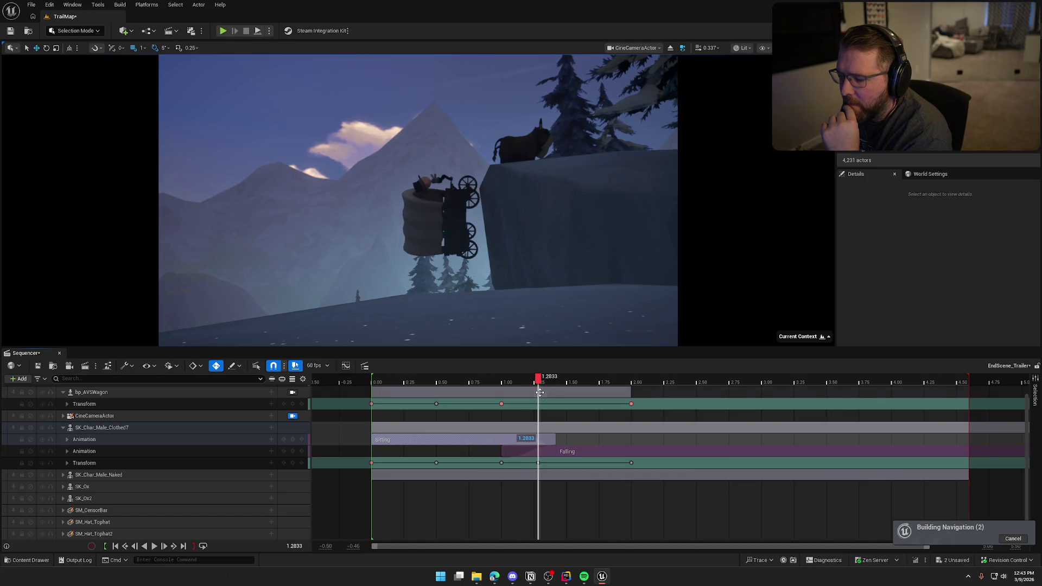
Step: Shift the seated character slightly right on the wagon and rewind to 0
left_click(422, 190)
left_click_drag(428, 182, 477, 149)
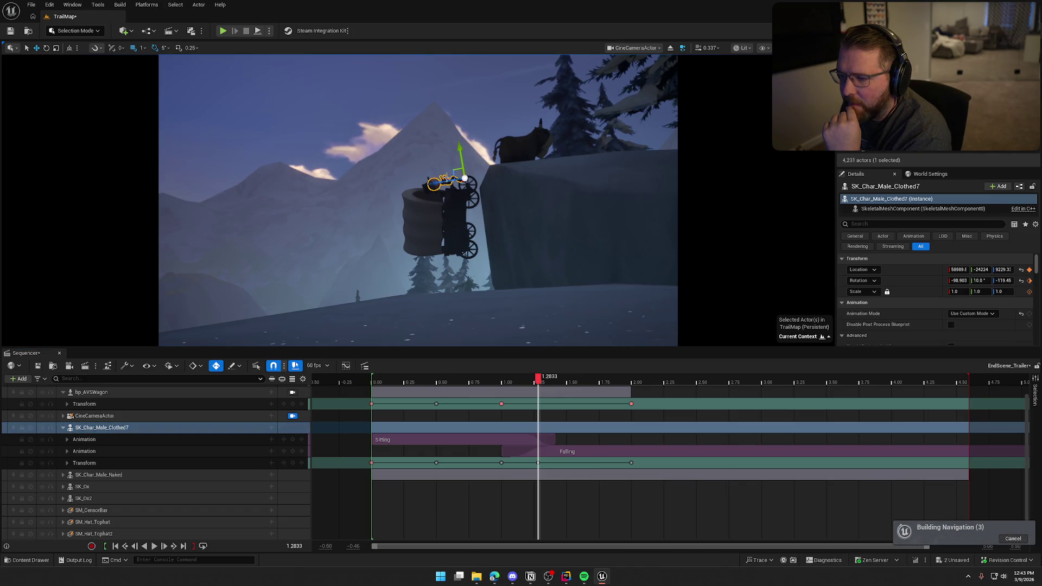
mouse_move(538, 378)
left_mouse_down()
mouse_move(498, 378)
mouse_move(586, 396)
left_mouse_up()
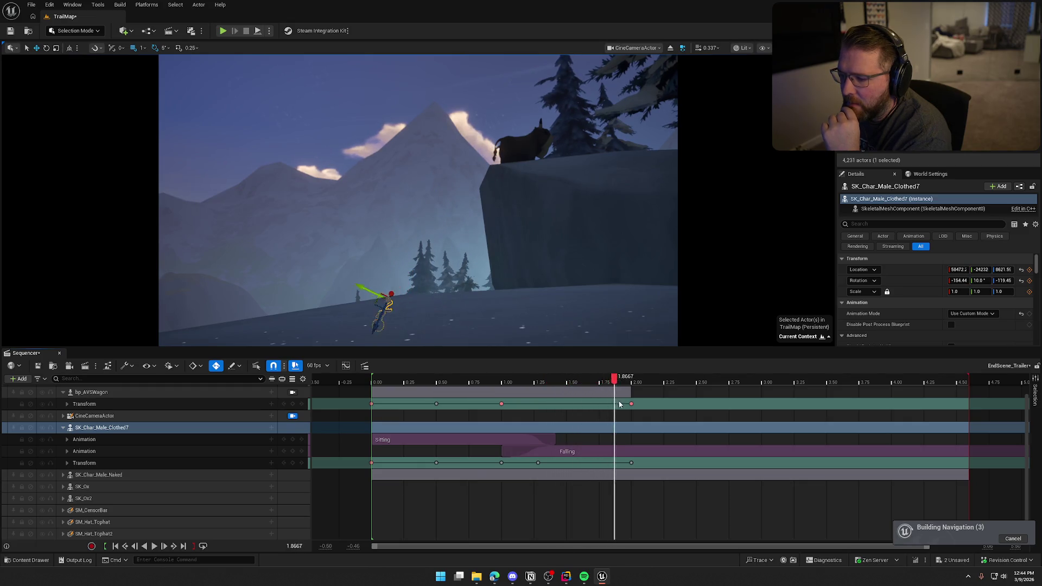
left_click(391, 378)
left_click_drag(375, 404, 371, 405)
scroll(122, 396, "up", 1)
left_click(112, 406)
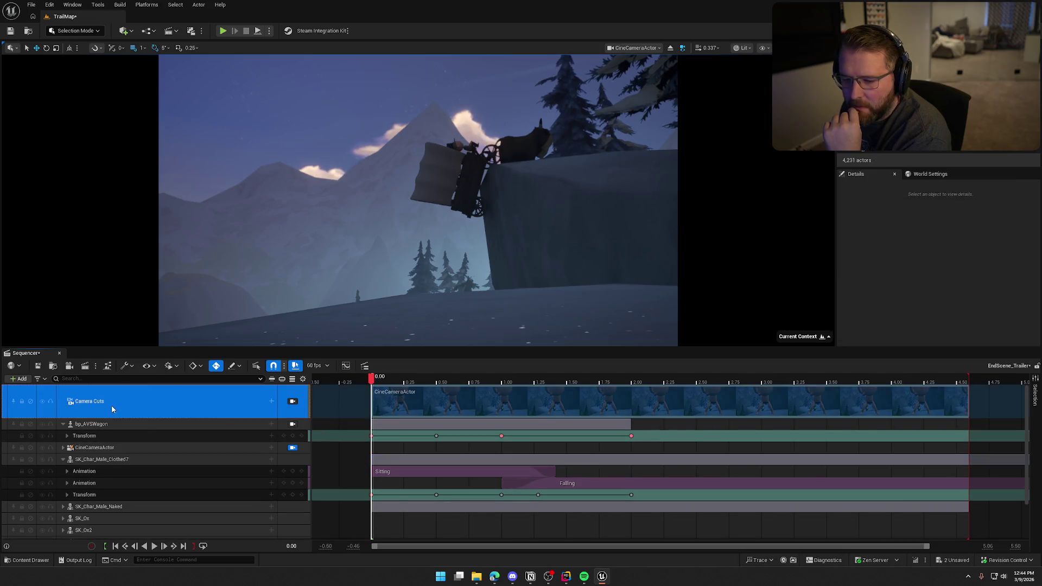
Step: Play the cinematic from the start, stop it, and scrub through the wagon's fall
left_click(154, 546)
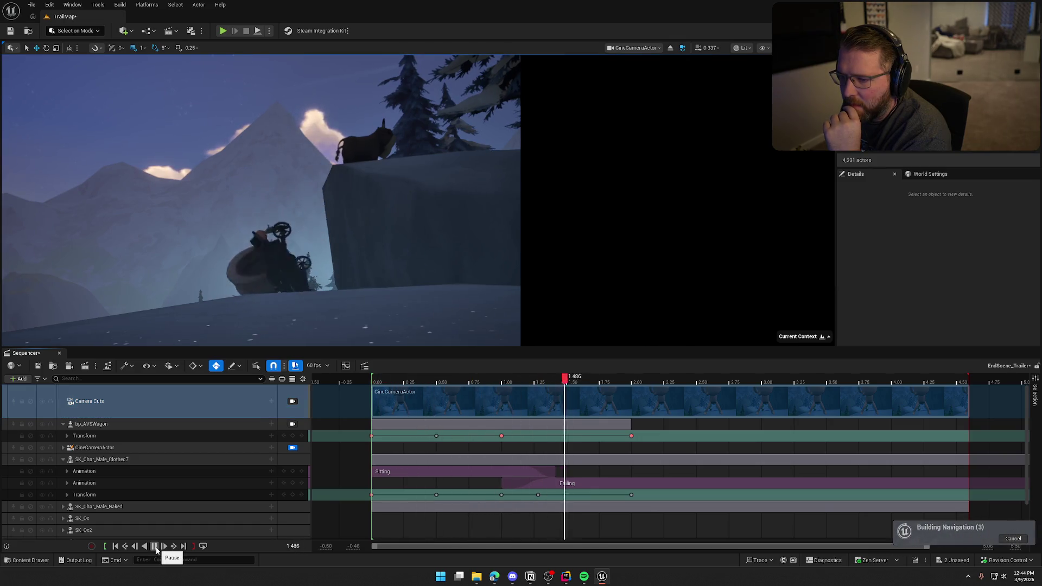
key("space")
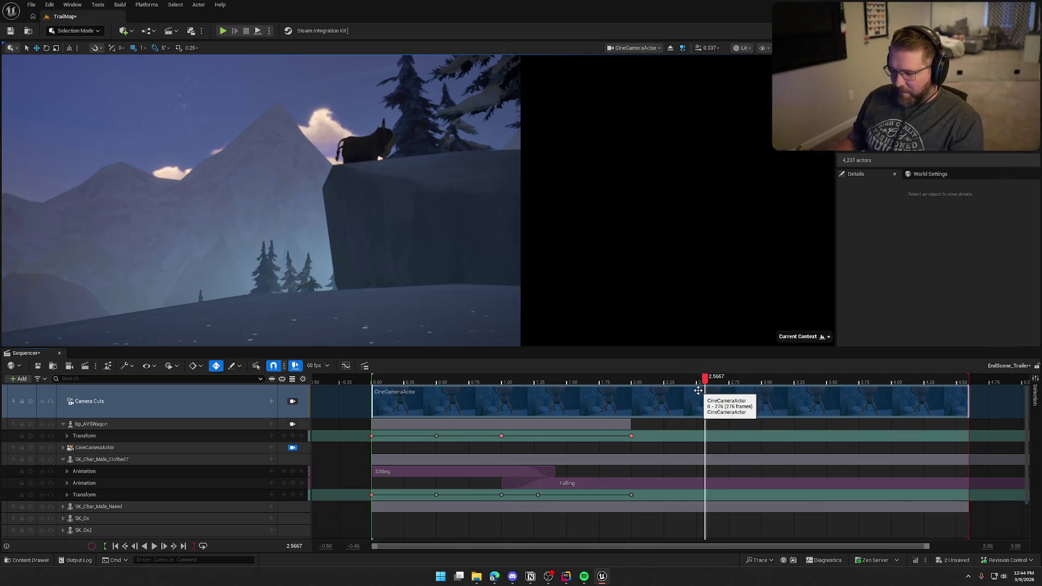
left_click_drag(708, 378, 400, 395)
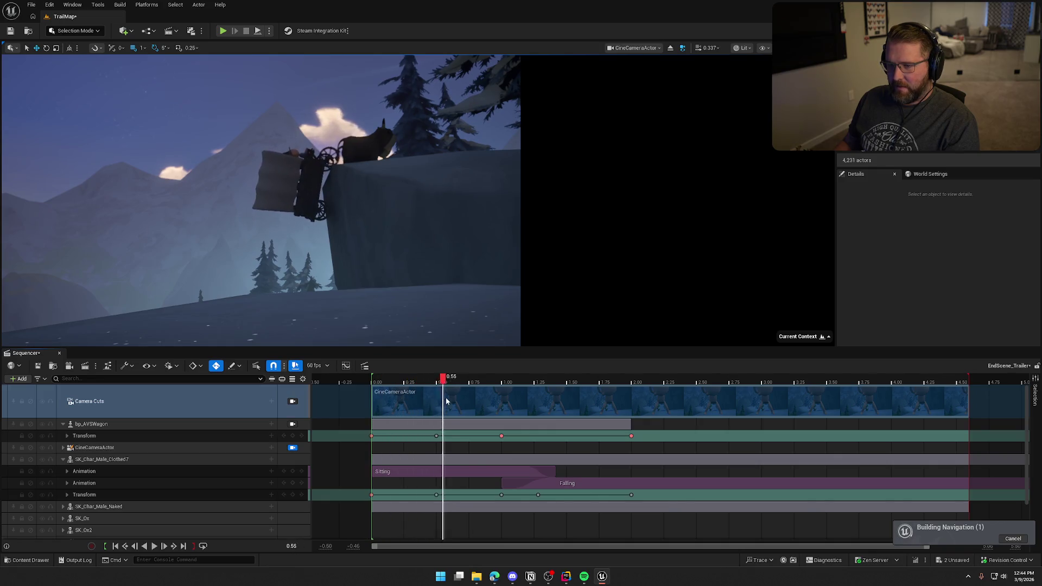
mouse_move(495, 406)
left_mouse_down()
mouse_move(551, 412)
mouse_move(383, 413)
left_mouse_up()
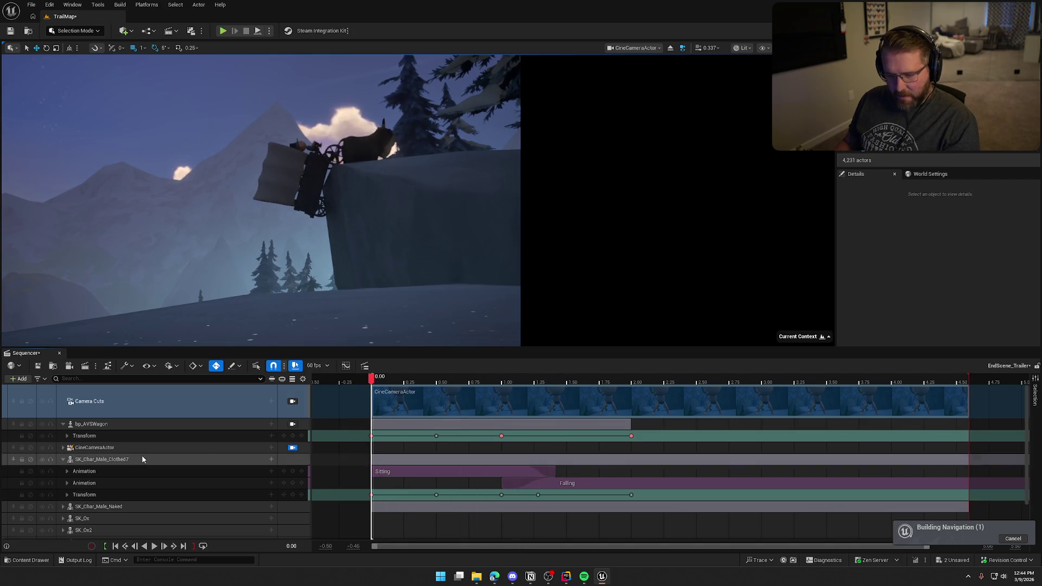
Step: Collapse the bp_AVSWagon and SK_Char_Male_Clothed7 tracks and expand SK_Ox
left_click(63, 423)
left_click(64, 447)
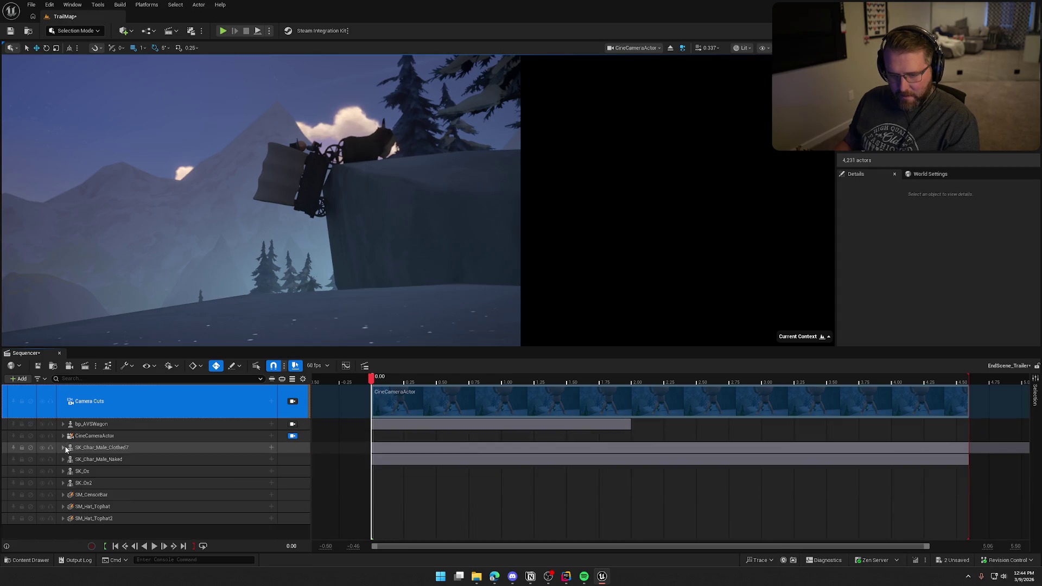
left_click(106, 472)
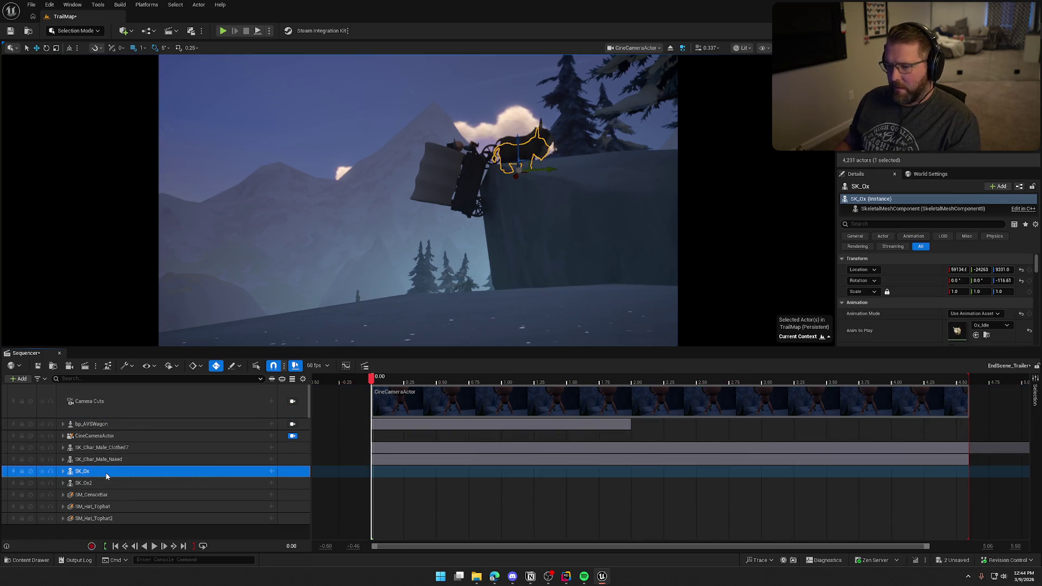
left_click(63, 471)
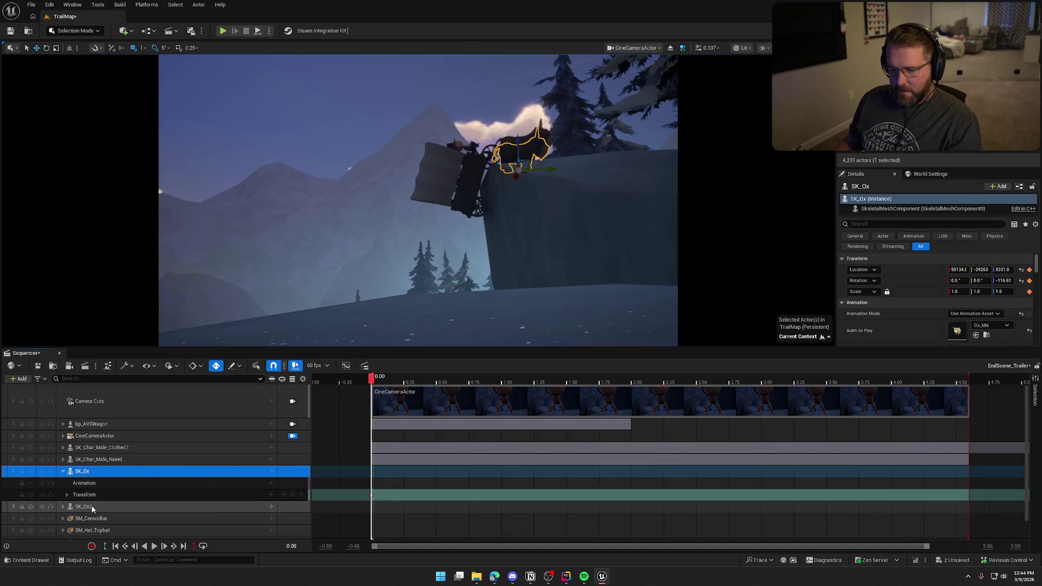
Step: Expand SK_Ox2 and the wagon's transform track, select SK_Ox2 and set the playhead to 0.50
left_click(63, 507)
scroll(373, 428, "down", 2)
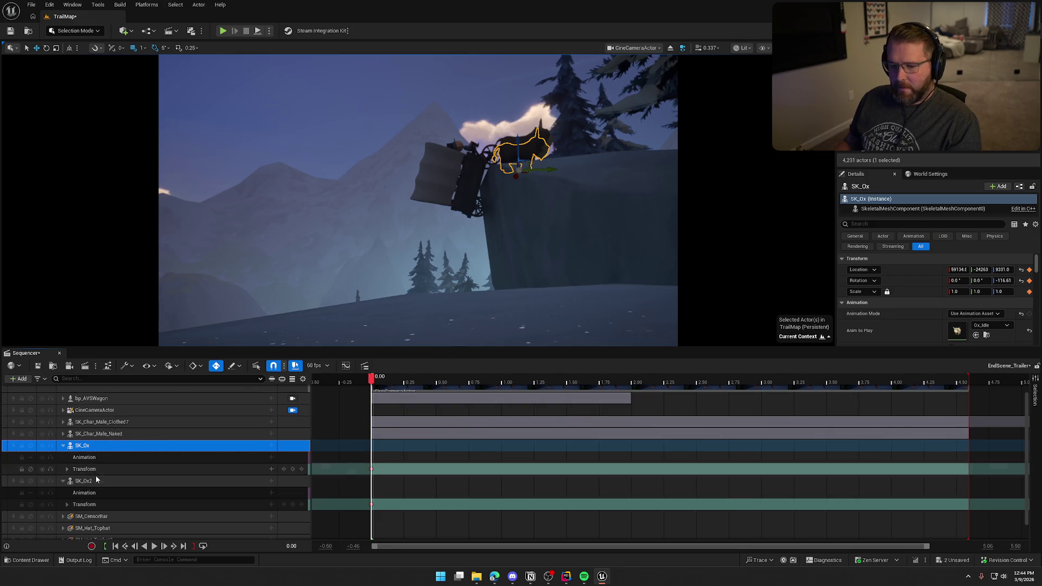
left_click(162, 480)
left_click_drag(369, 380, 443, 384)
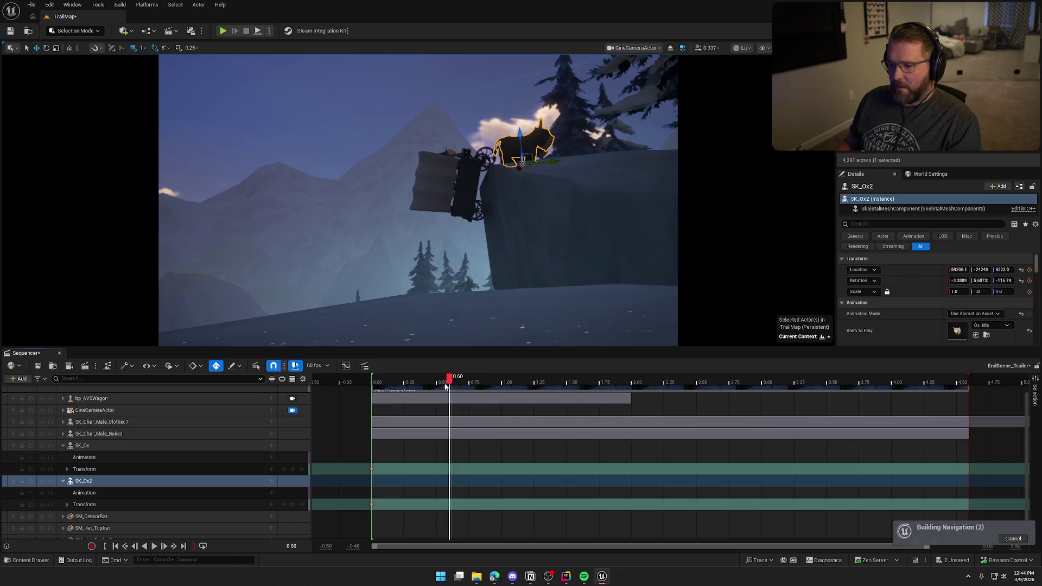
scroll(184, 447, "up", 2)
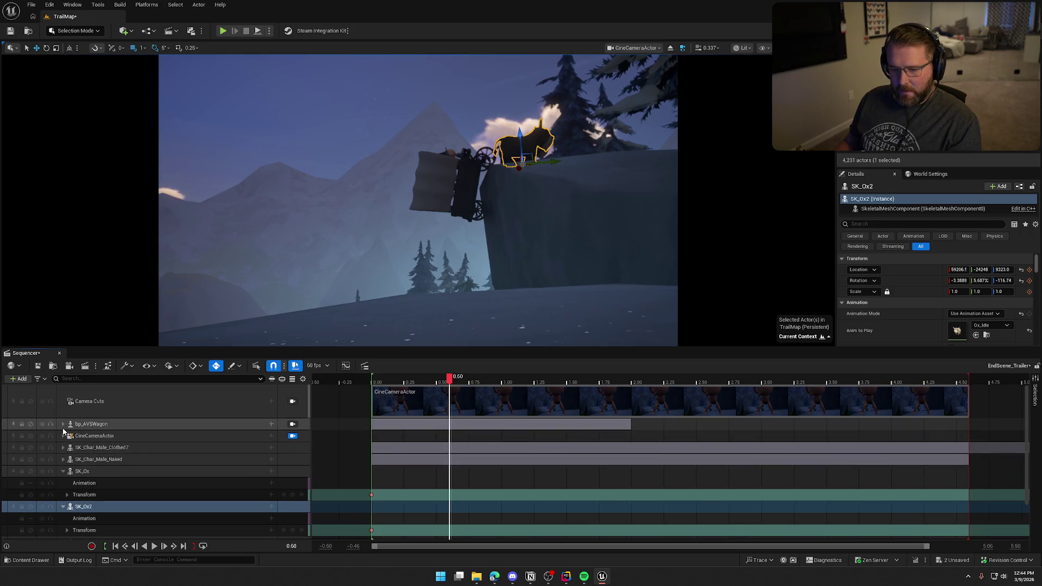
left_click(63, 425)
scroll(99, 448, "down", 2)
left_click_drag(449, 383, 442, 383)
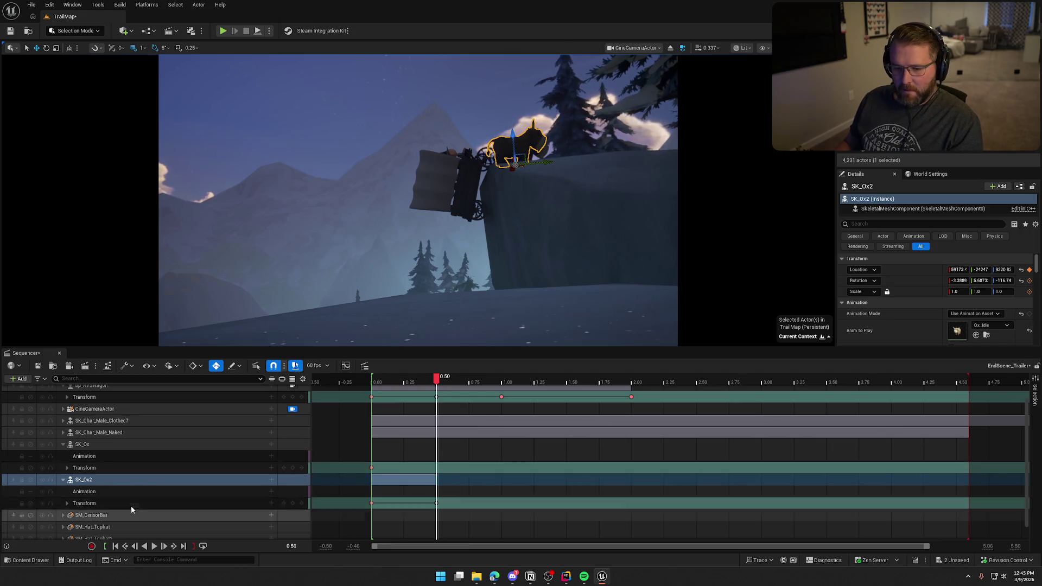
left_click(107, 446)
Step: Nudge SK_Ox and key both oxen's transforms at 1.00
left_click_drag(549, 171, 551, 169)
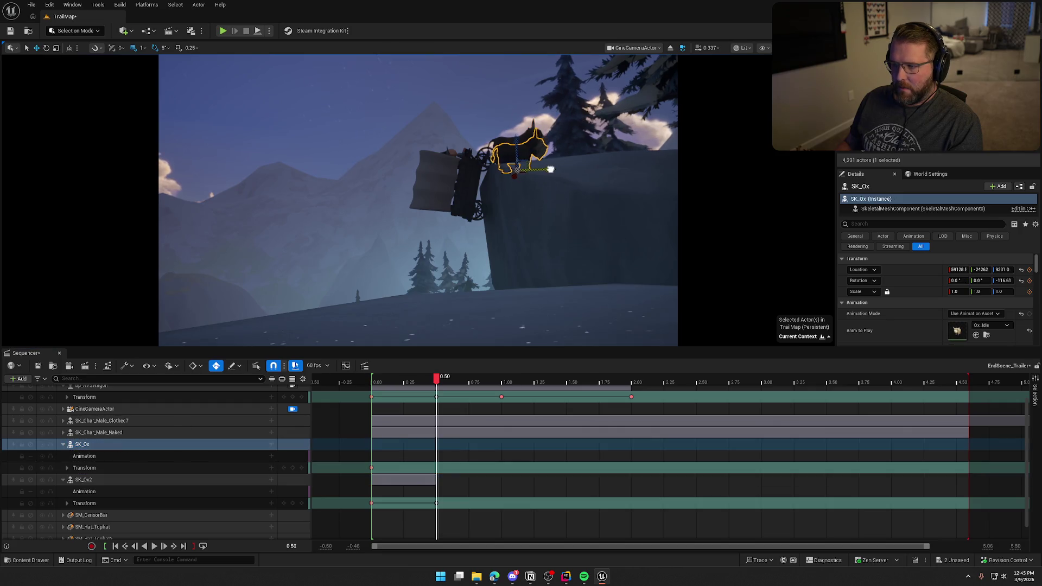
mouse_move(436, 377)
left_mouse_down()
mouse_move(379, 378)
mouse_move(418, 392)
mouse_move(503, 396)
left_mouse_up()
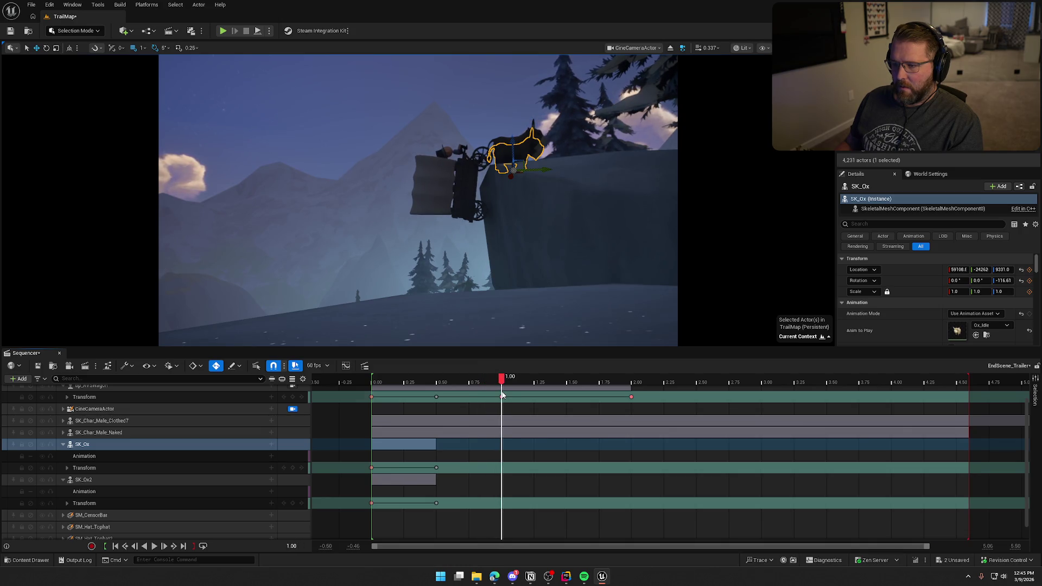
key("Return")
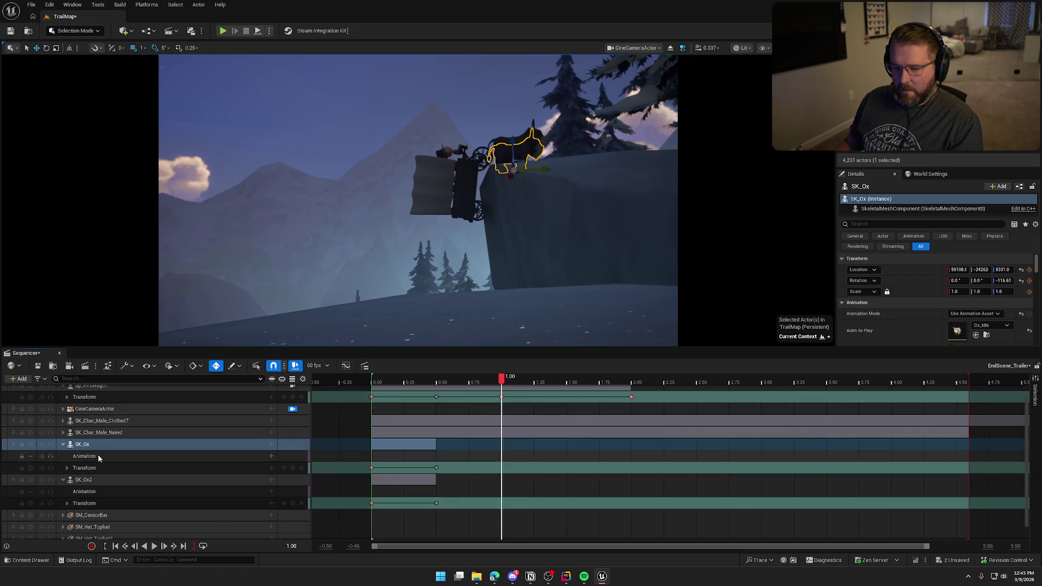
left_click(83, 480, "ctrl")
left_click(546, 162)
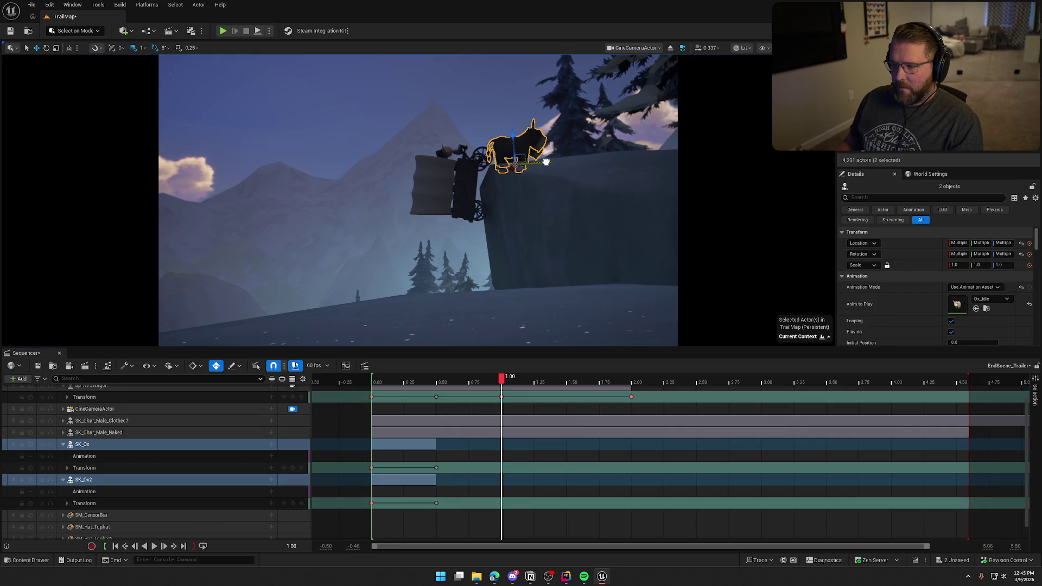
key("s")
Step: At 3.00, move both oxen right along the cliff edge with the camera unlocked
mouse_move(500, 377)
left_mouse_down()
mouse_move(377, 396)
mouse_move(631, 397)
left_mouse_up()
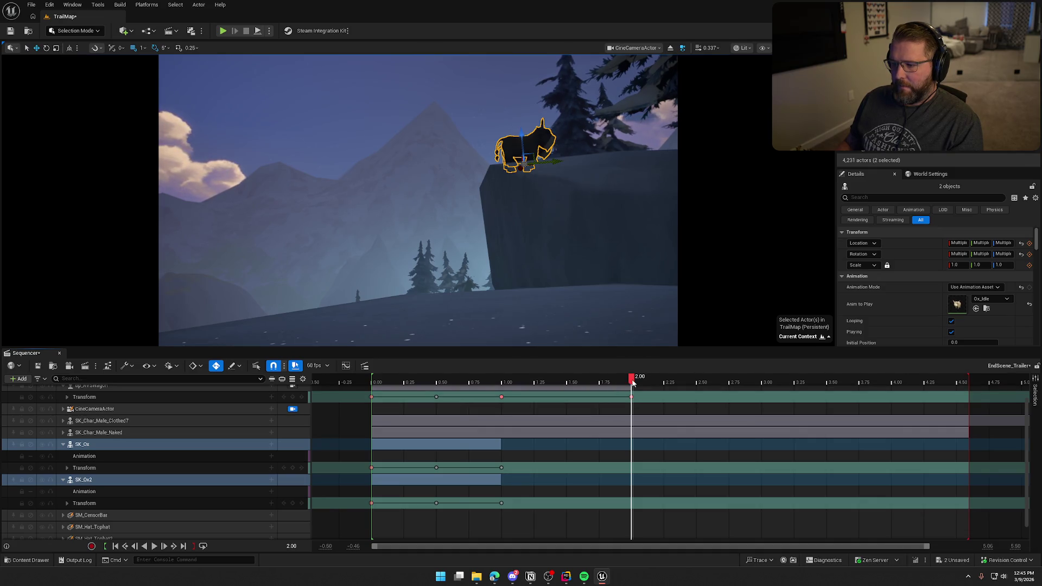
left_click_drag(663, 383, 765, 382)
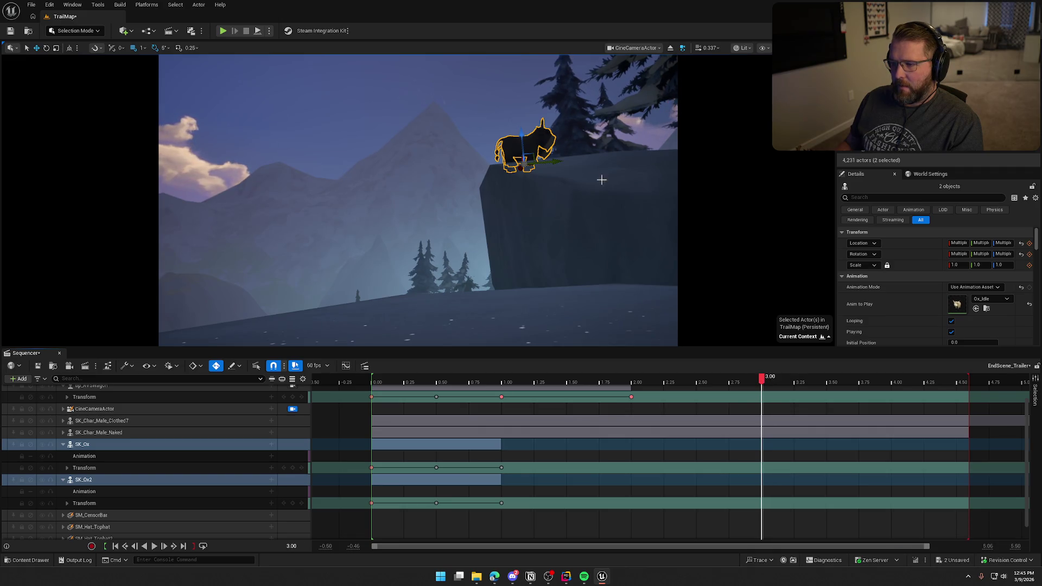
mouse_move(554, 163)
left_mouse_down()
mouse_move(715, 158)
mouse_move(678, 155)
left_mouse_up()
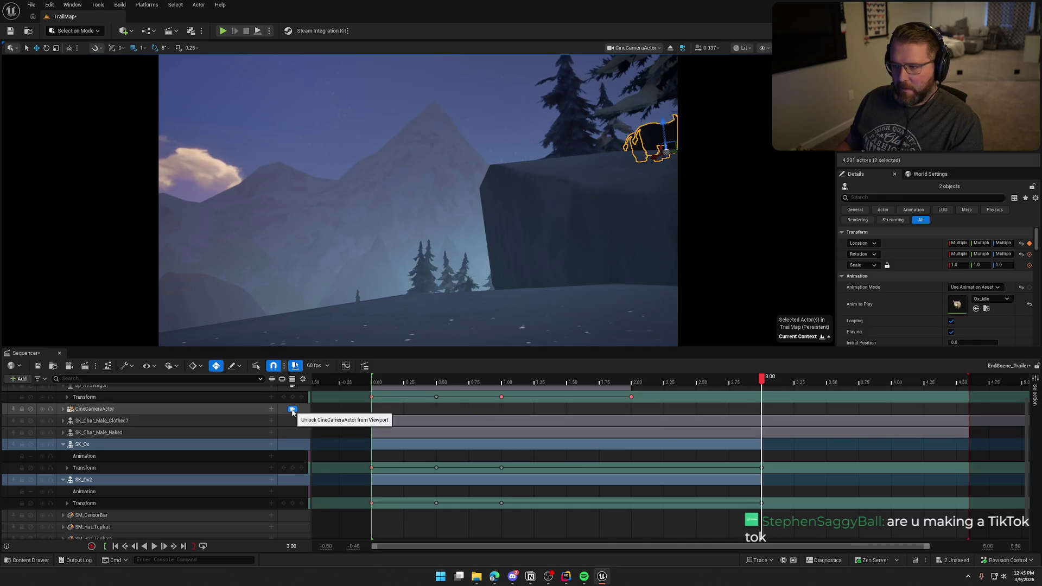
left_click(292, 410)
left_click_drag(682, 150, 736, 148)
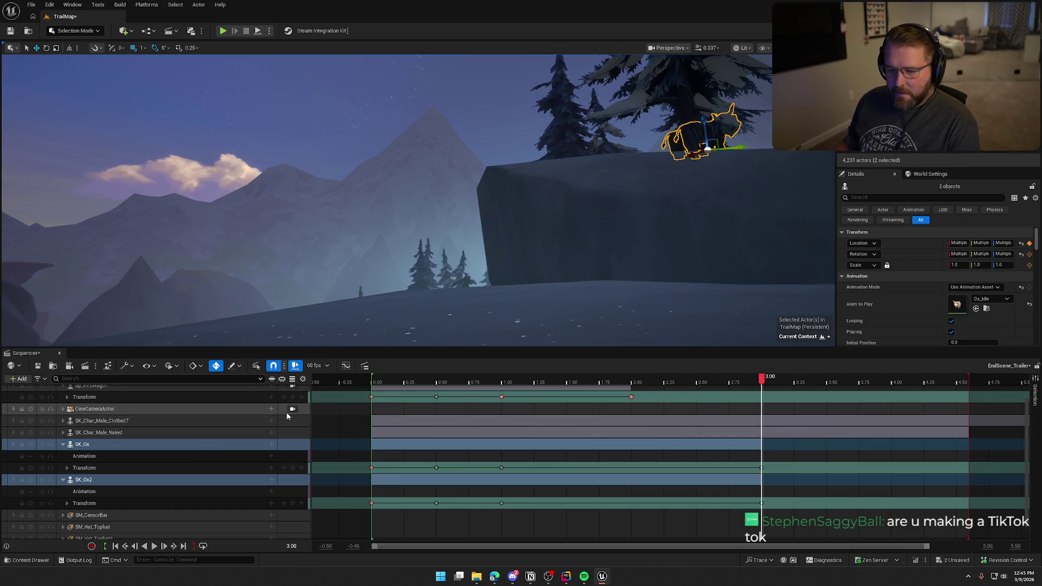
left_click(291, 411)
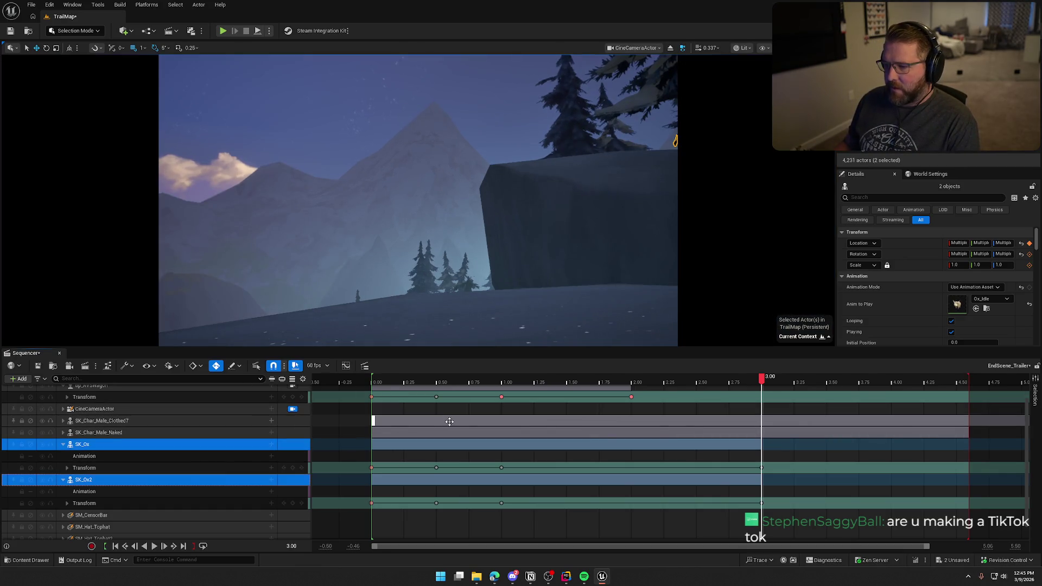
left_click(291, 409)
left_click(292, 409)
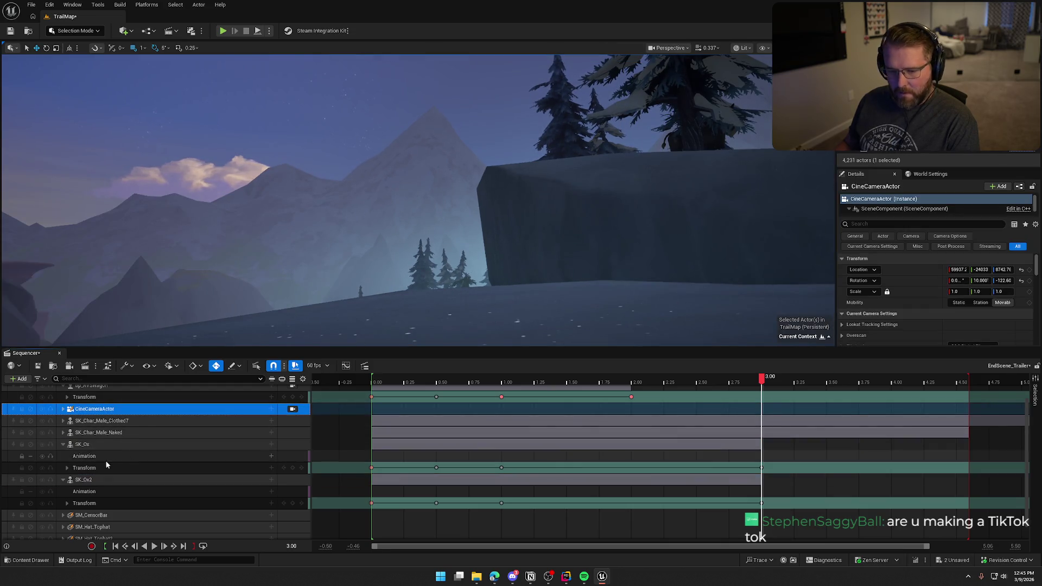
Step: Push both oxen slightly further right, return to the cine camera view and rewind
left_click(83, 444)
left_click(83, 479, "ctrl")
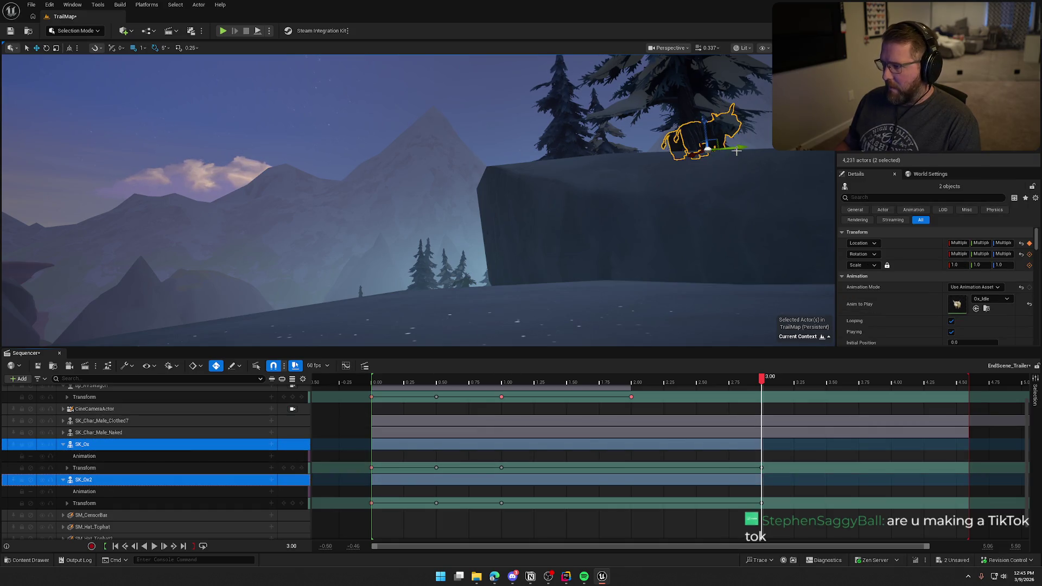
left_click_drag(736, 152, 753, 150)
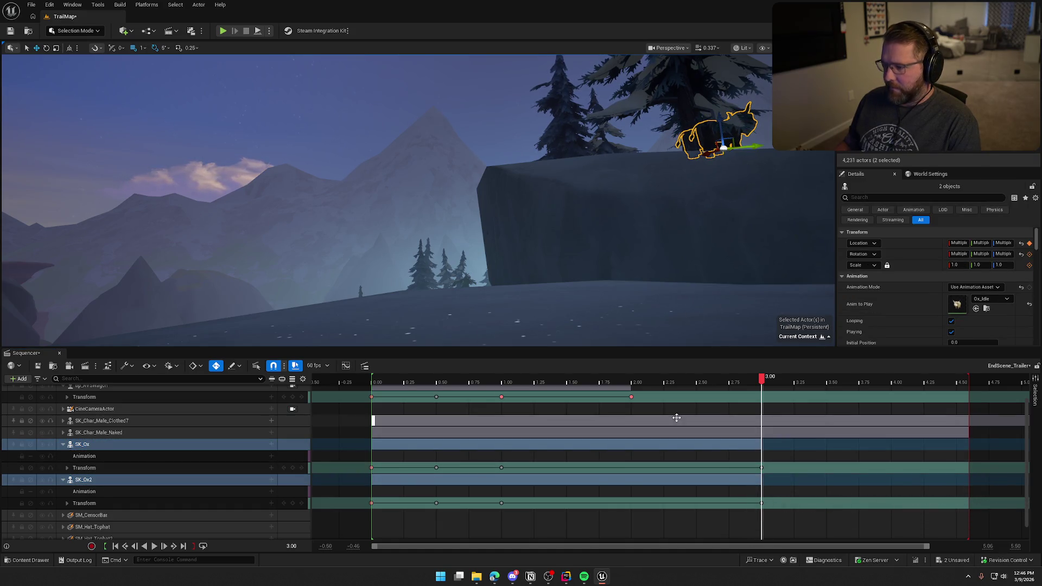
left_click(293, 409)
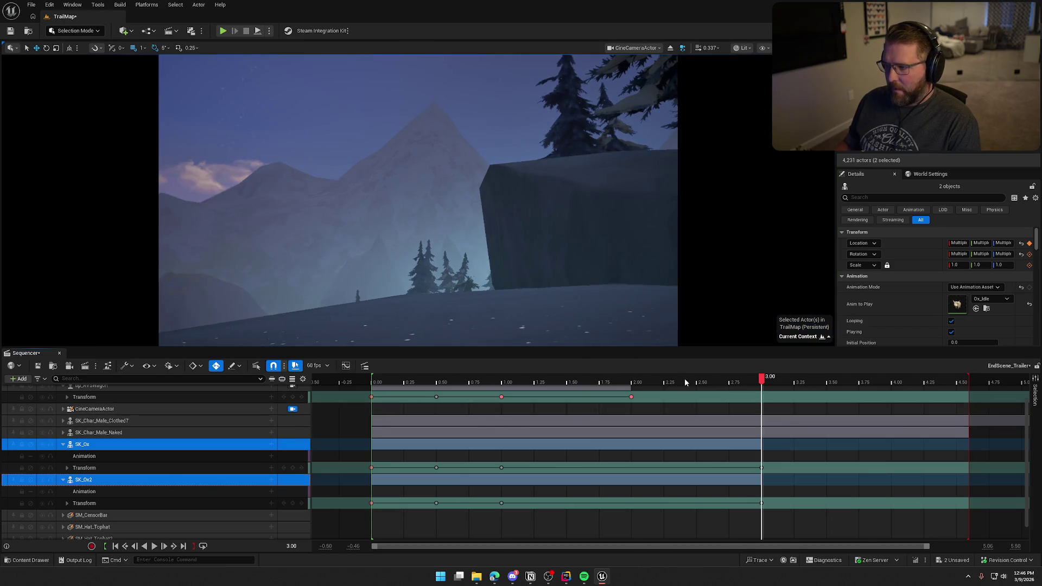
mouse_move(761, 382)
left_mouse_down()
mouse_move(540, 382)
mouse_move(481, 404)
mouse_move(379, 415)
mouse_move(346, 436)
left_mouse_up()
left_click(185, 469)
Step: Clear the oxen selection and play the sequence through to review it
left_click(142, 400)
scroll(169, 455, "down", 1)
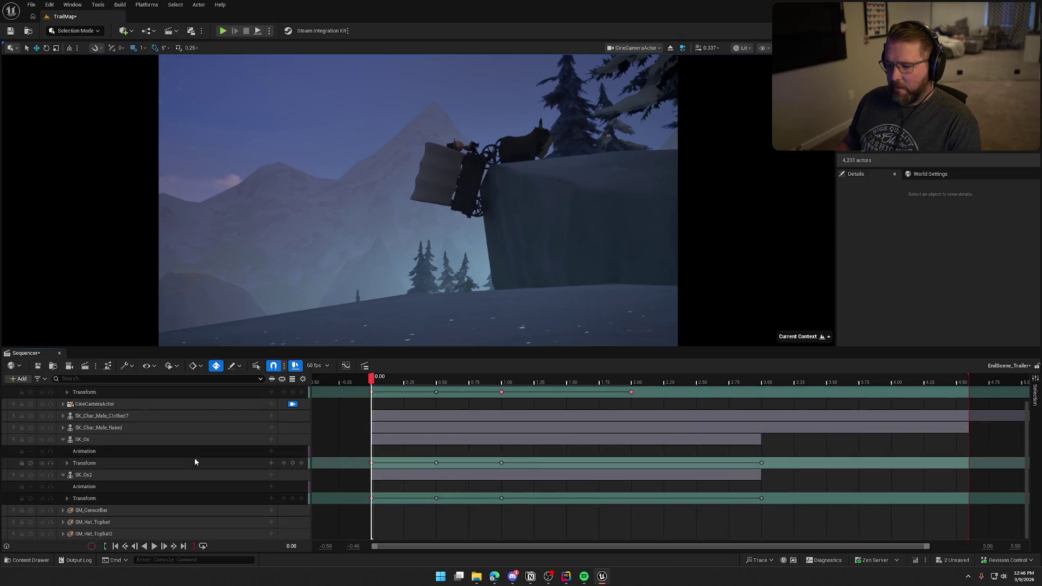
left_click(154, 546)
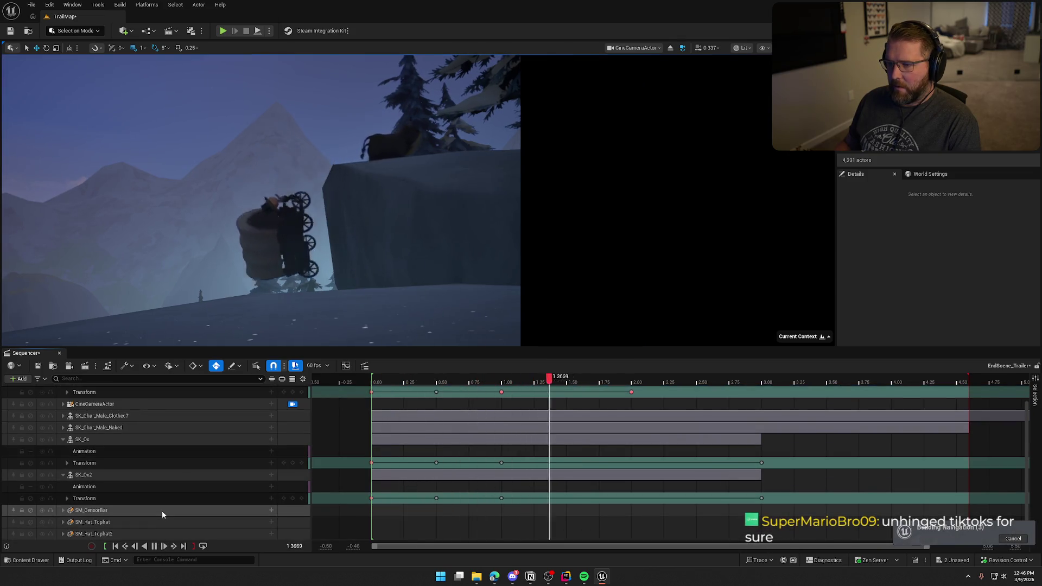
key("space")
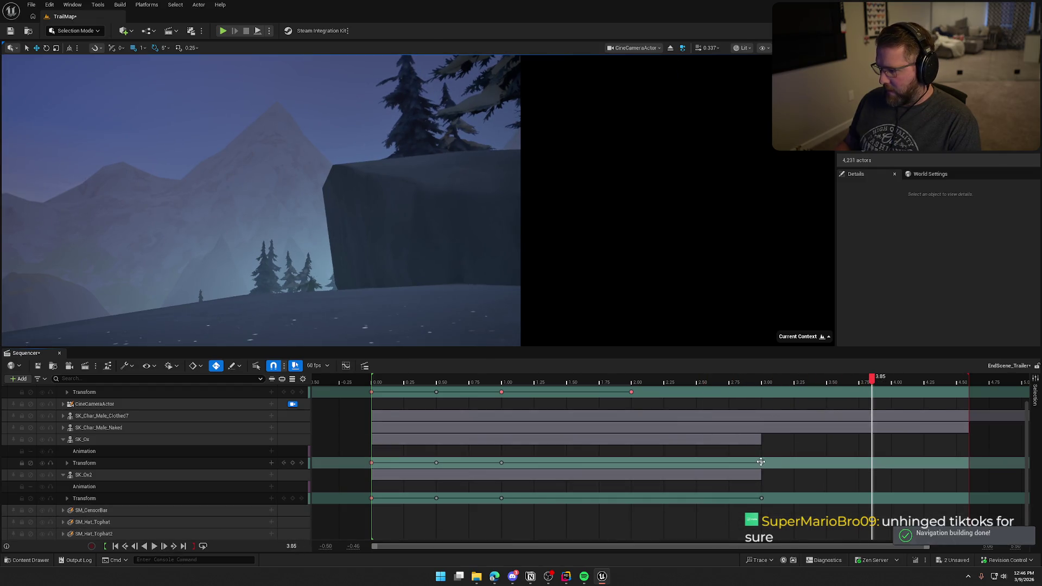
Step: Select both oxen's end keys at 3.00 and drag their section ends out to 4.60
left_click(761, 462)
left_click(762, 498)
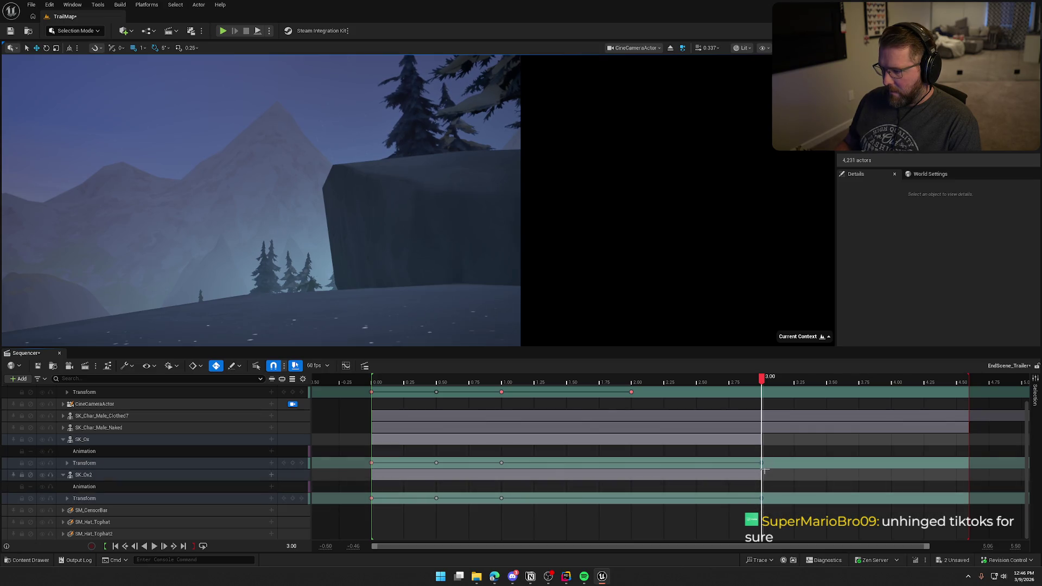
left_click_drag(770, 378, 721, 378)
left_click_drag(762, 463, 967, 461)
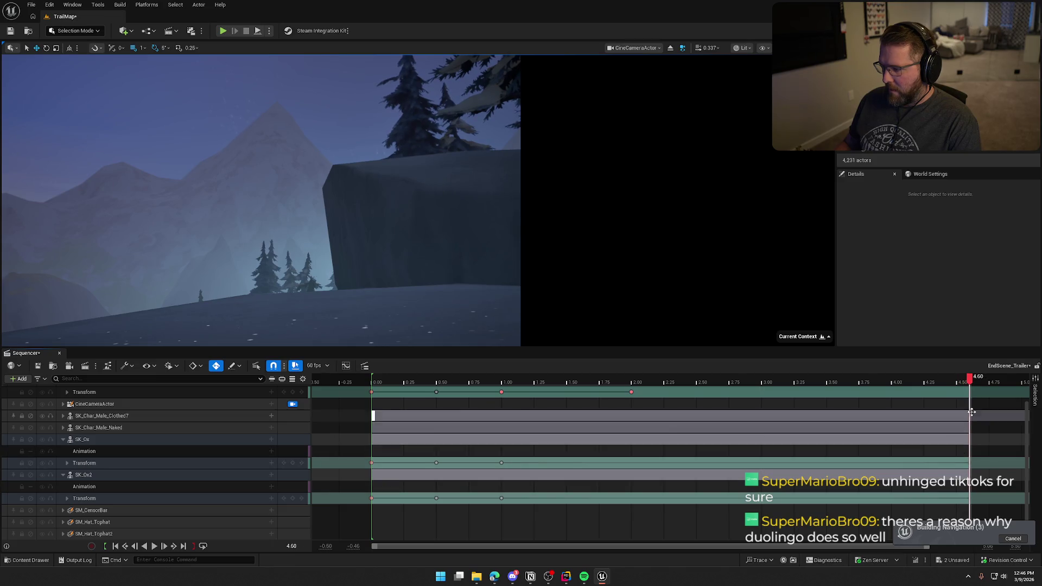
mouse_move(969, 379)
left_mouse_down()
mouse_move(690, 379)
mouse_move(602, 402)
mouse_move(507, 396)
mouse_move(417, 408)
mouse_move(434, 411)
left_mouse_up()
key("Left")
key("Left")
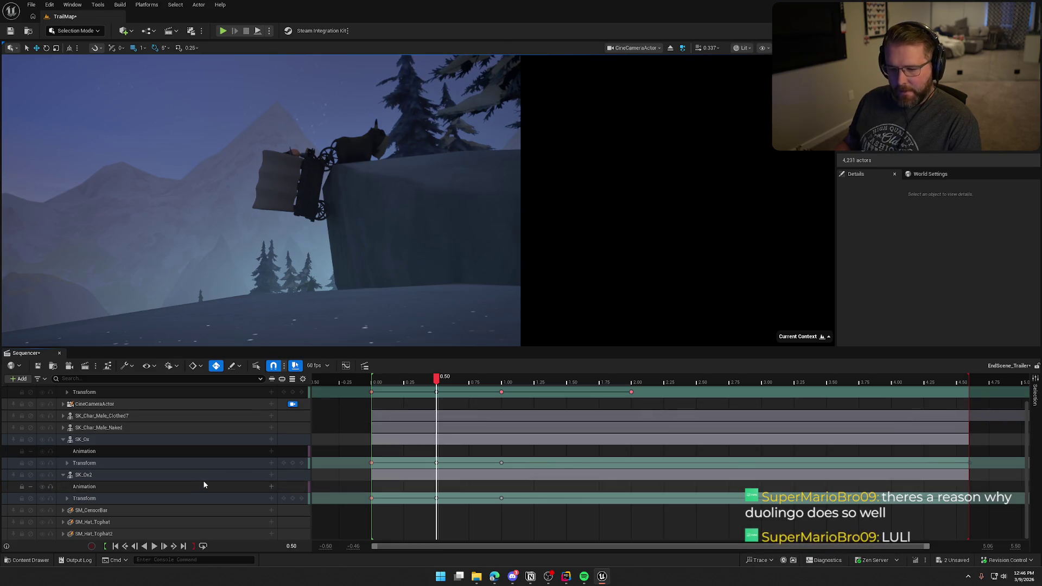
left_click(244, 456)
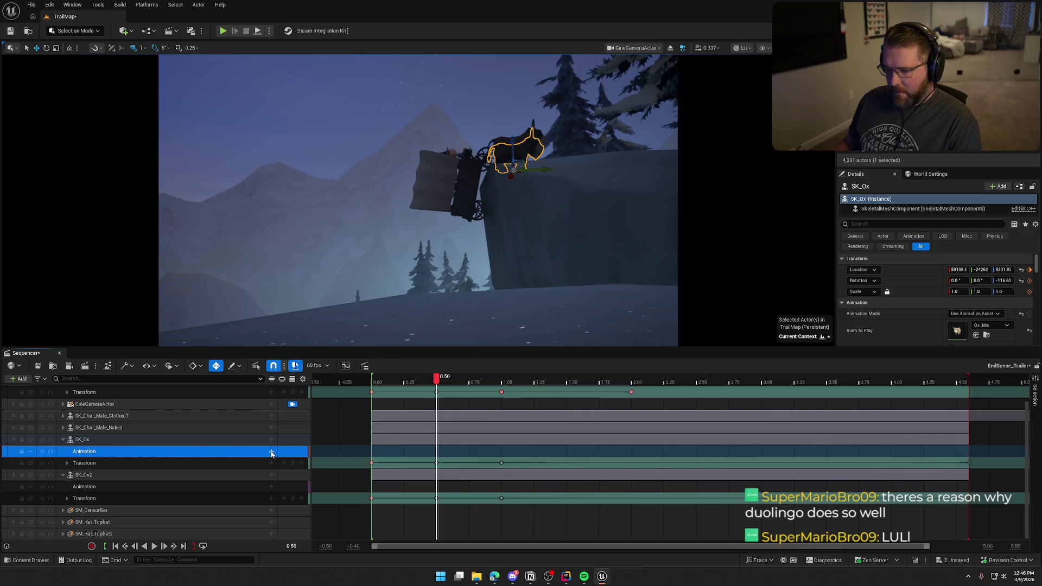
Step: Add the Ox_Walk_Forward animation to both SK_Ox and SK_Ox2 Animation tracks
left_click(271, 452)
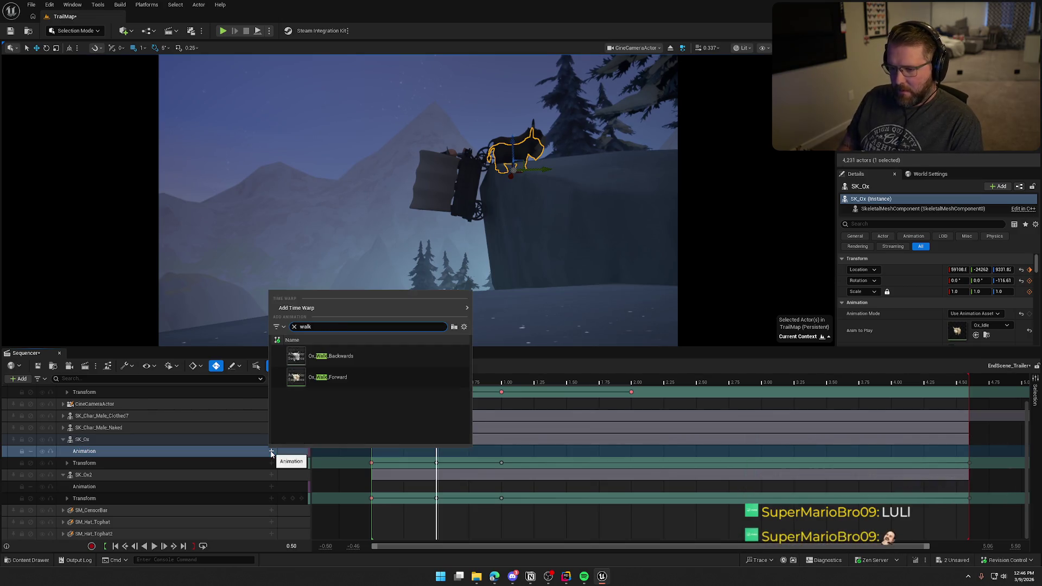
left_click(327, 377)
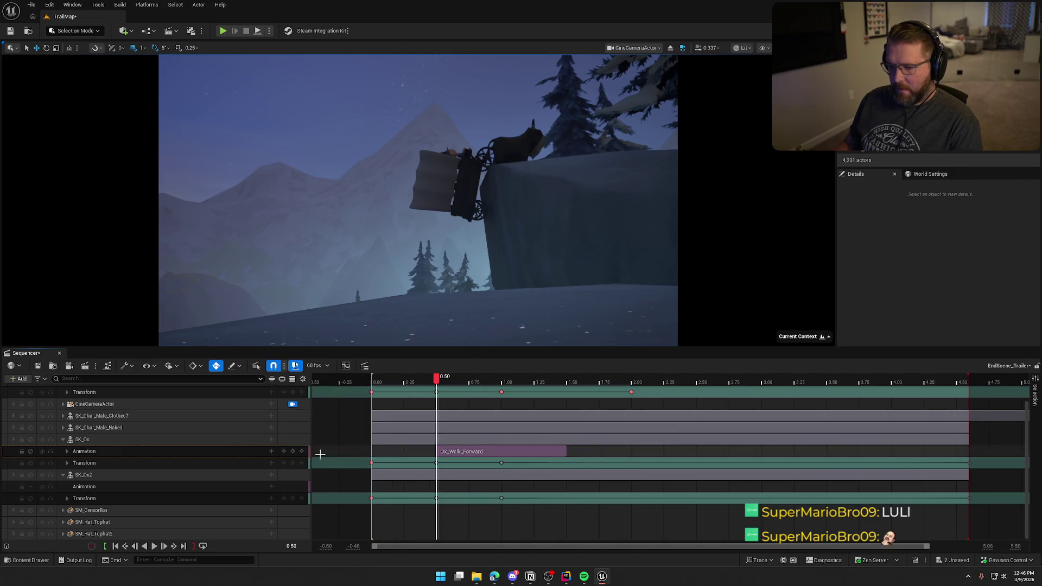
left_click(271, 486)
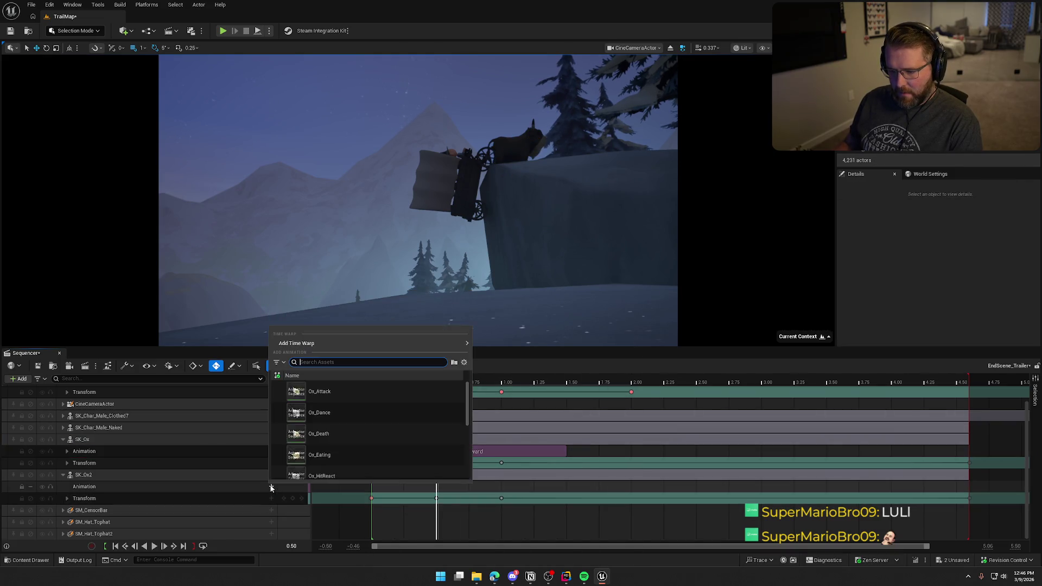
type("walk")
left_click(320, 413)
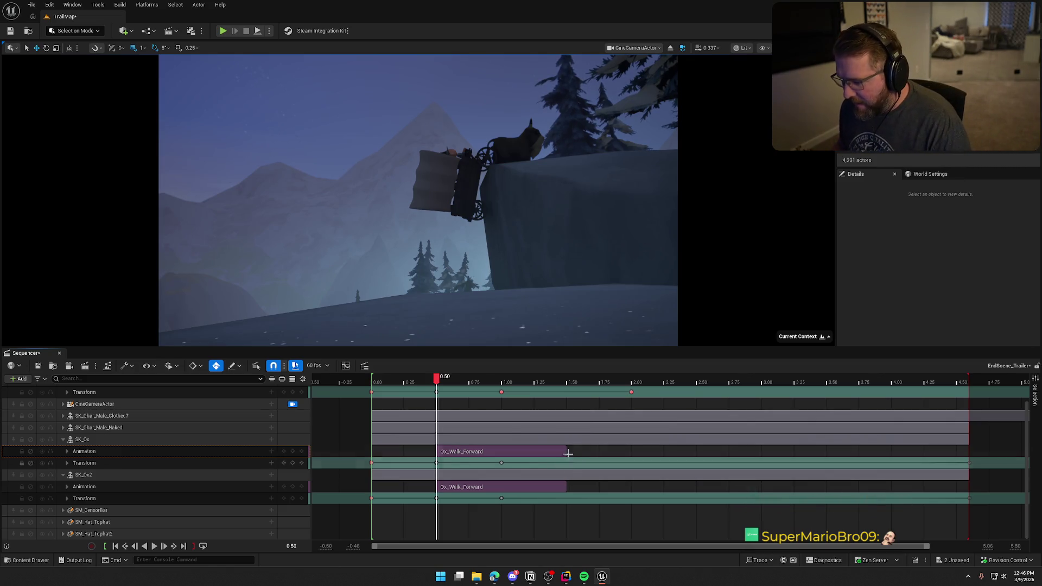
Step: Stretch both Ox_Walk_Forward clips to end at 4.60 and play back the oxen walking
mouse_move(566, 450)
left_mouse_down()
mouse_move(994, 450)
mouse_move(964, 450)
left_mouse_up()
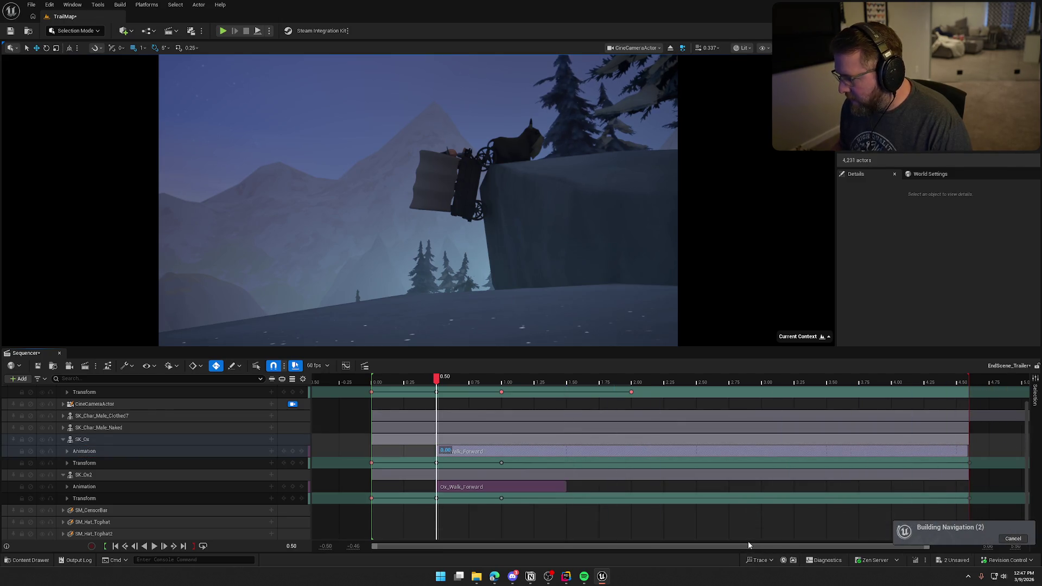
left_click_drag(566, 486, 967, 487)
left_click(454, 382)
mouse_move(455, 383)
left_mouse_down()
mouse_move(701, 379)
mouse_move(899, 403)
mouse_move(441, 399)
mouse_move(536, 395)
mouse_move(782, 404)
mouse_move(362, 412)
left_mouse_up()
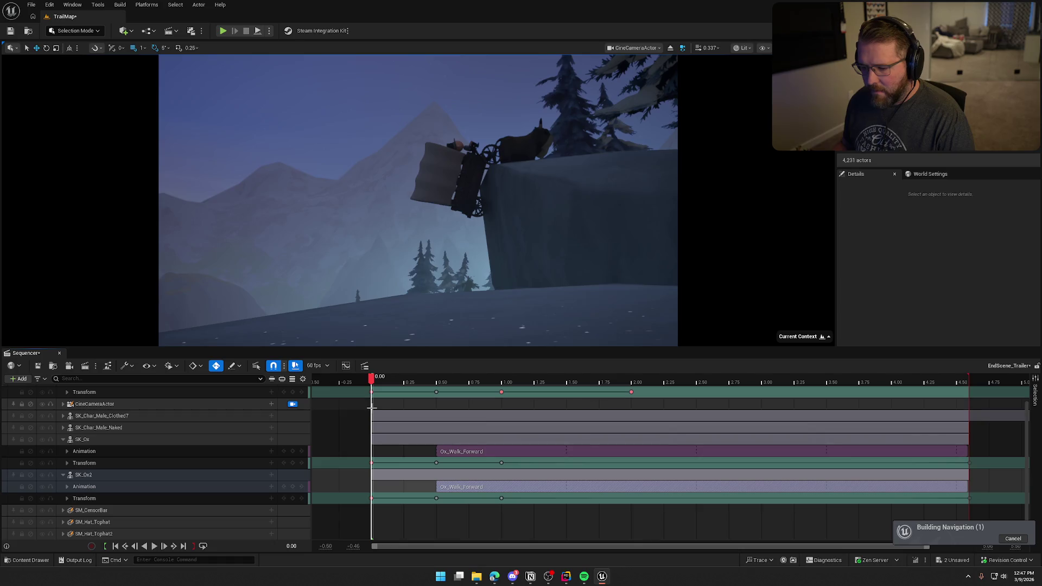
left_click(154, 546)
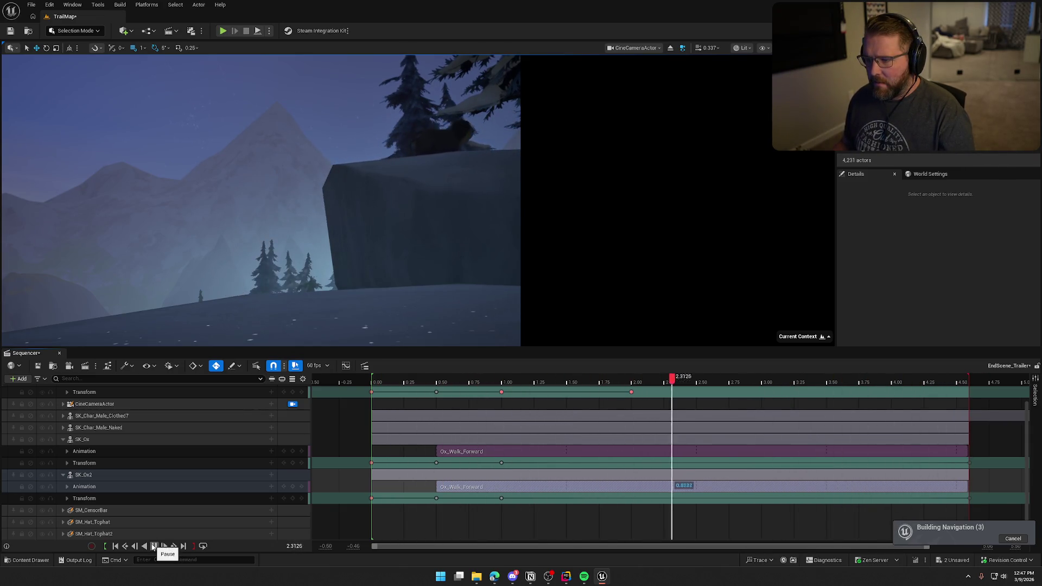
left_click(154, 547)
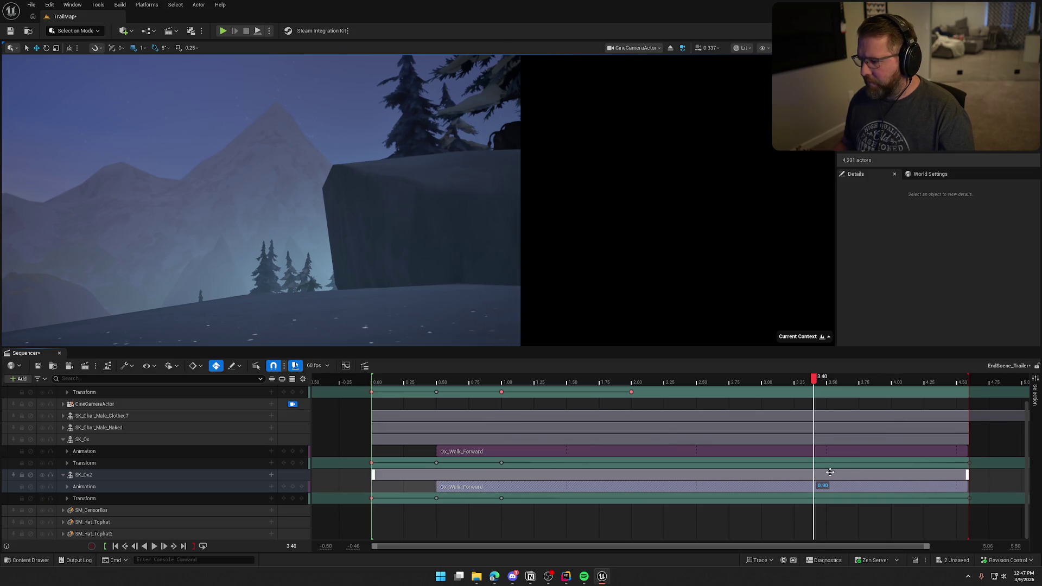
scroll(746, 475, "down", 5)
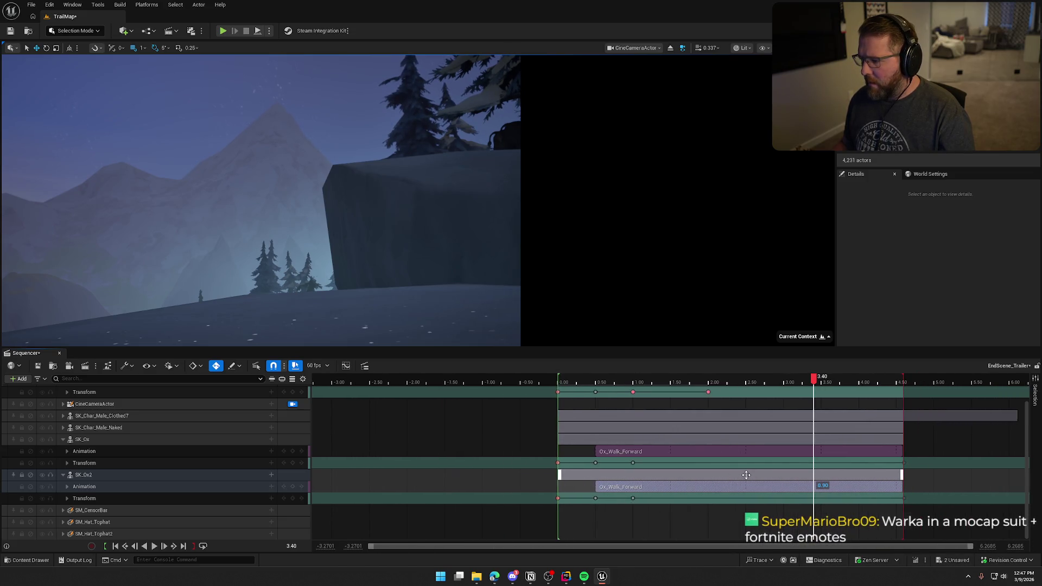
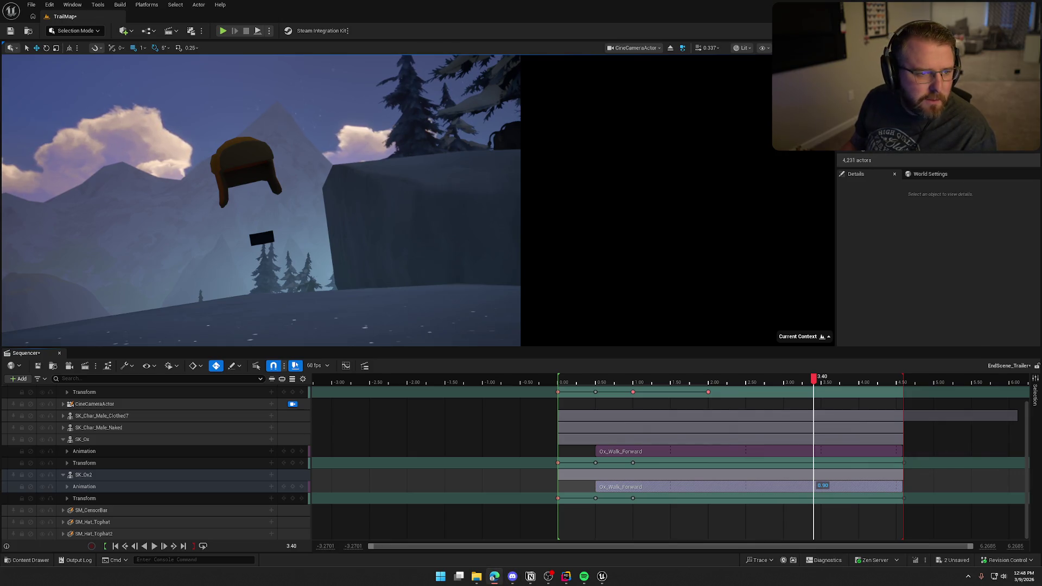
Step: Switch to the Edge window displaying TnE_Logo_1A.png in front of the editor
key("alt+Tab")
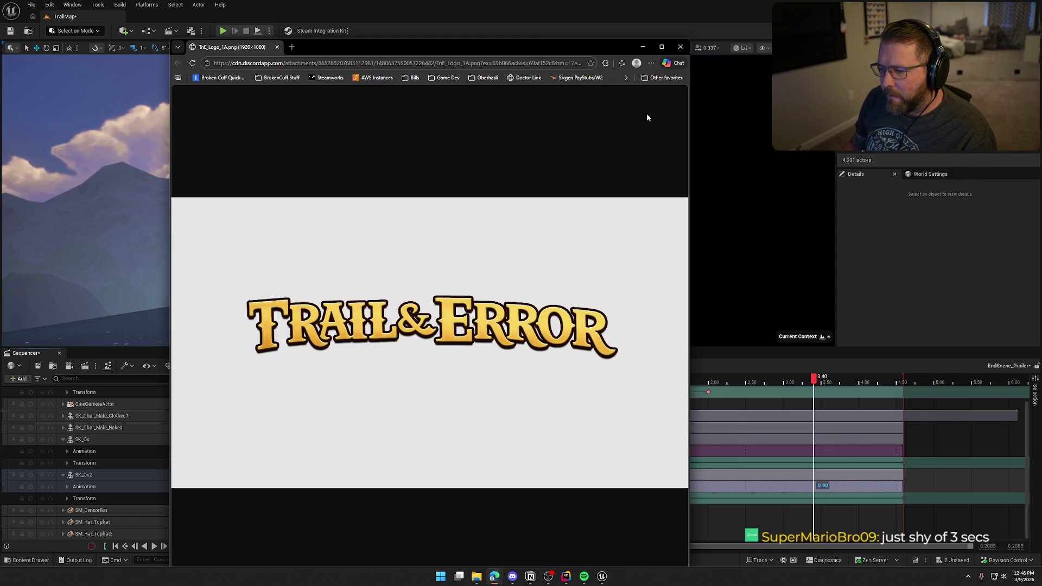
Step: Close the Edge logo window to return to the Unreal viewport and Sequencer
left_click(680, 46)
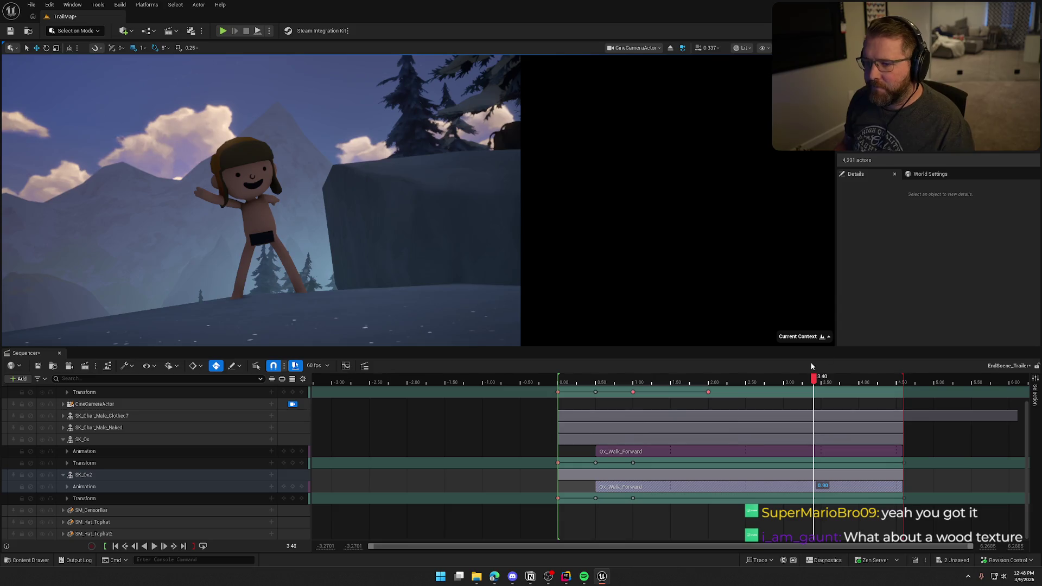
Step: Scrub the shot between 0 and 2.30 seconds, then unlock the viewport from the CineCameraActor
mouse_move(817, 379)
left_mouse_down()
mouse_move(560, 374)
mouse_move(905, 377)
mouse_move(732, 376)
left_mouse_up()
left_click(772, 415)
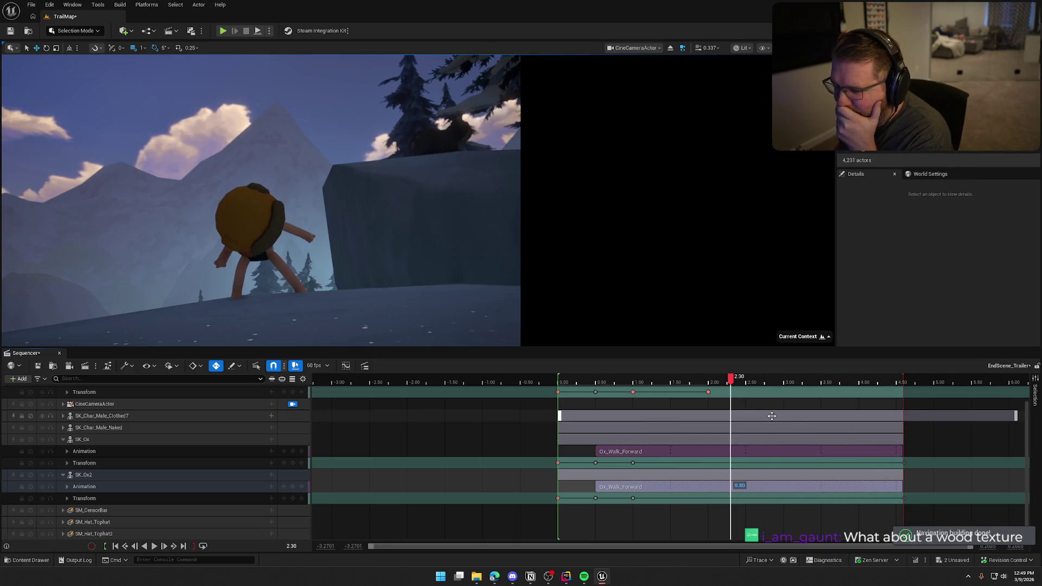
left_click(746, 403)
mouse_move(724, 383)
left_mouse_down()
mouse_move(588, 383)
mouse_move(841, 396)
mouse_move(654, 411)
mouse_move(919, 430)
mouse_move(574, 446)
mouse_move(902, 455)
left_mouse_up()
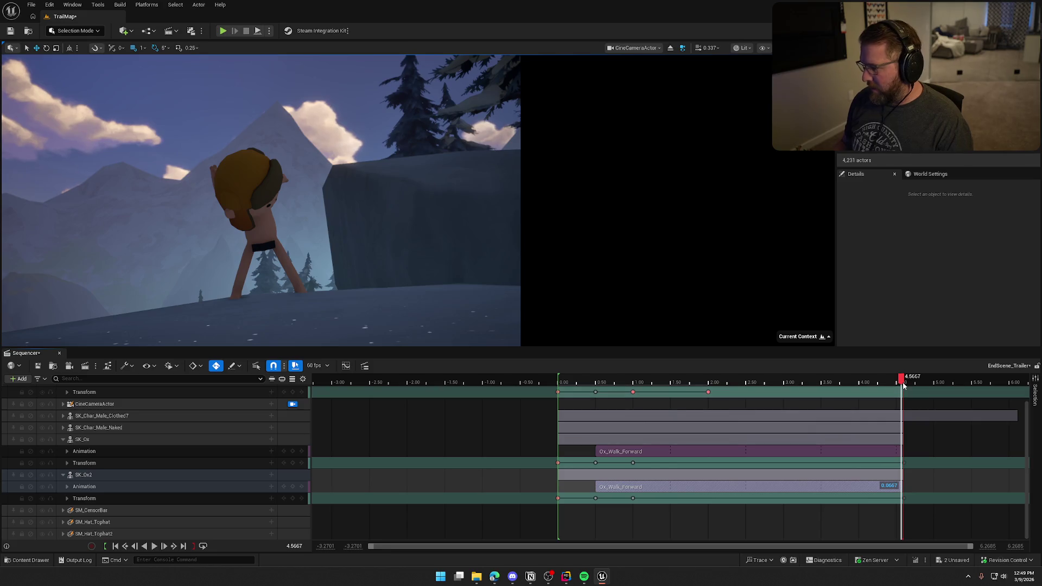
mouse_move(896, 382)
left_mouse_down()
mouse_move(635, 381)
mouse_move(856, 383)
mouse_move(905, 389)
mouse_move(669, 395)
mouse_move(903, 400)
left_mouse_up()
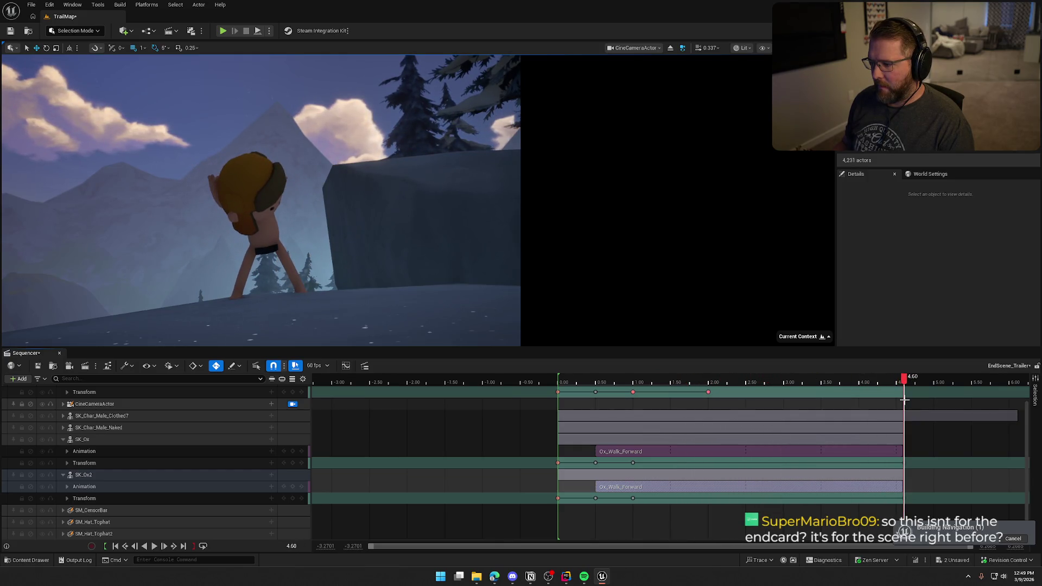
left_click(292, 404)
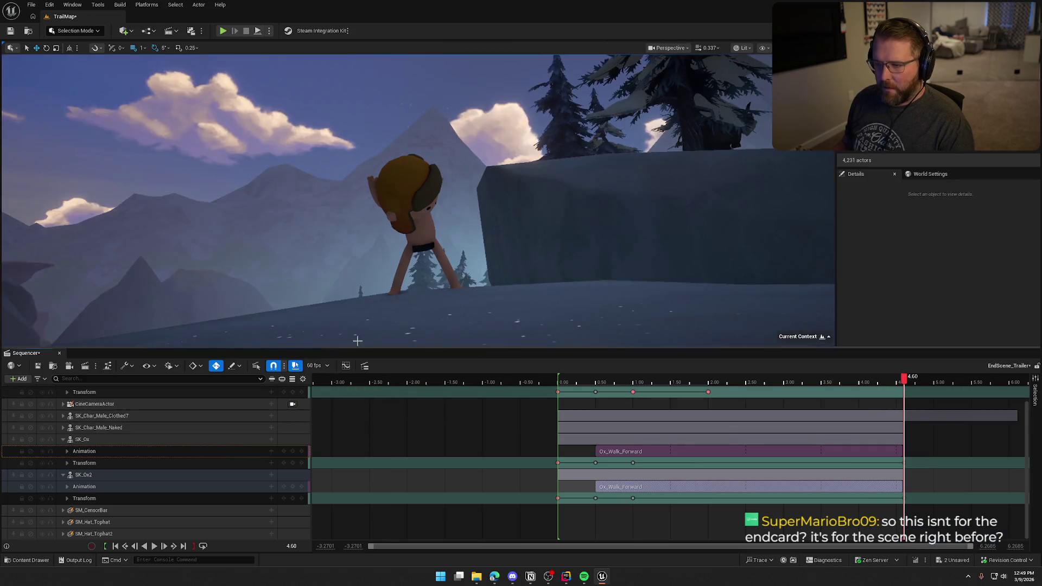
Step: Move SK_Ox and SK_Ox2 together to the left and rotate them to a new heading
left_click(83, 439)
left_click(84, 474, "ctrl")
left_click_drag(754, 147, 696, 146)
key("e")
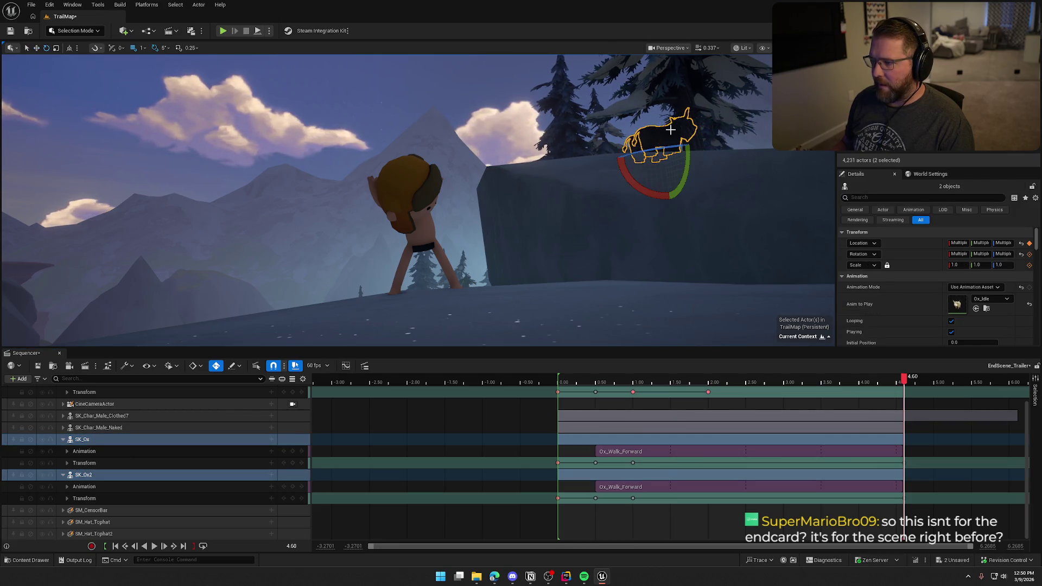
mouse_move(650, 198)
left_mouse_down()
mouse_move(684, 163)
mouse_move(674, 148)
left_mouse_up()
key("w")
Step: Relock the cine camera, play the shot to review it, and park at 2.90 seconds
mouse_move(903, 383)
left_mouse_down()
mouse_move(600, 383)
mouse_move(918, 389)
mouse_move(569, 394)
mouse_move(557, 386)
left_mouse_up()
left_click(292, 404)
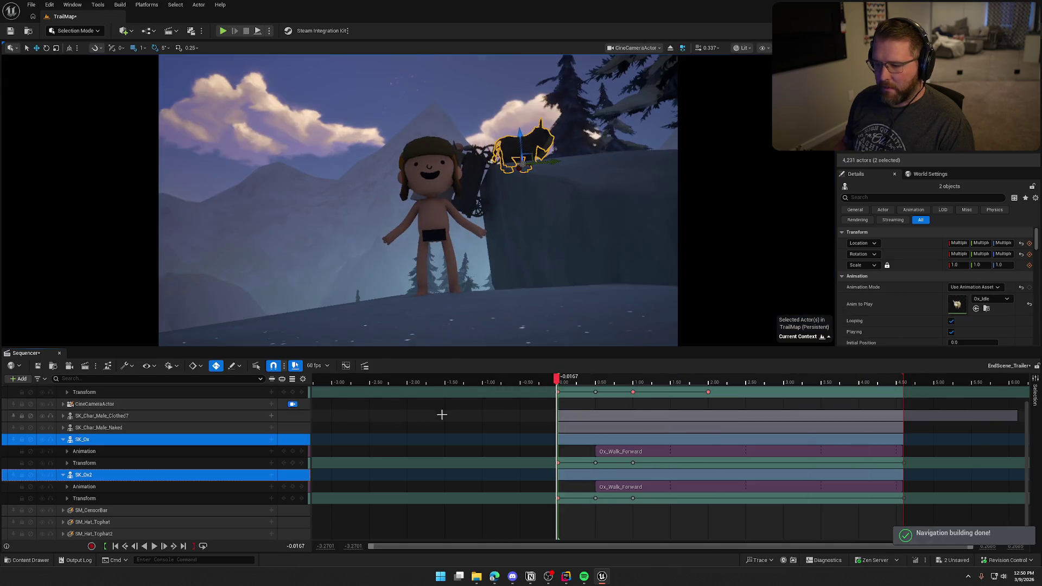
left_click(155, 547)
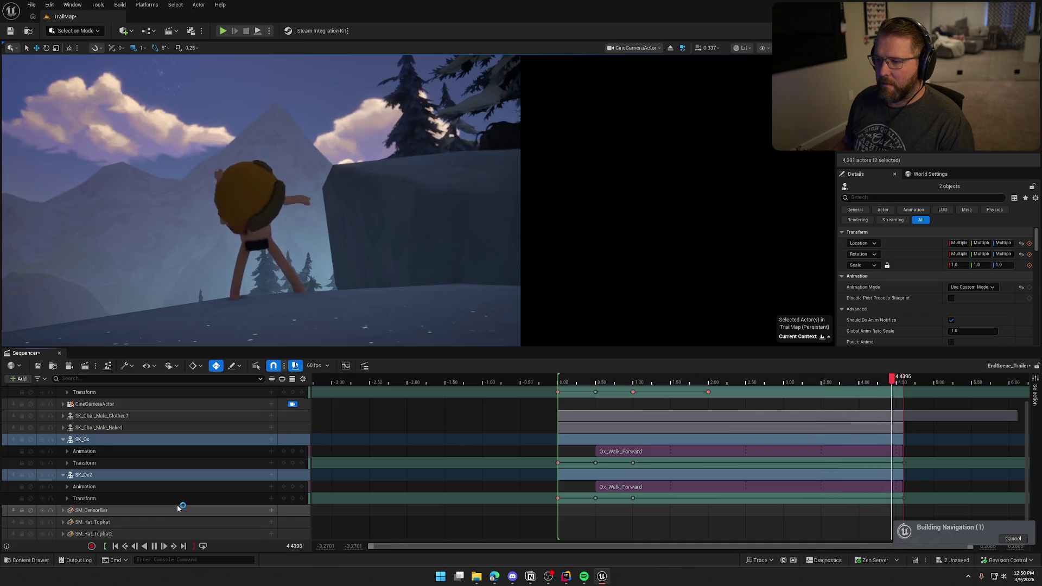
left_click(153, 546)
left_click(153, 546)
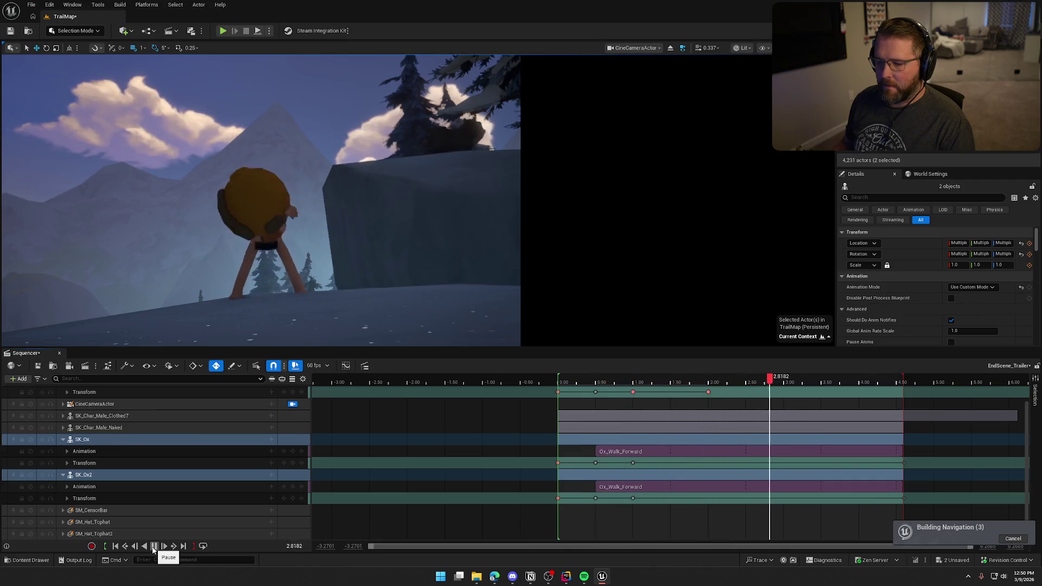
left_click(153, 546)
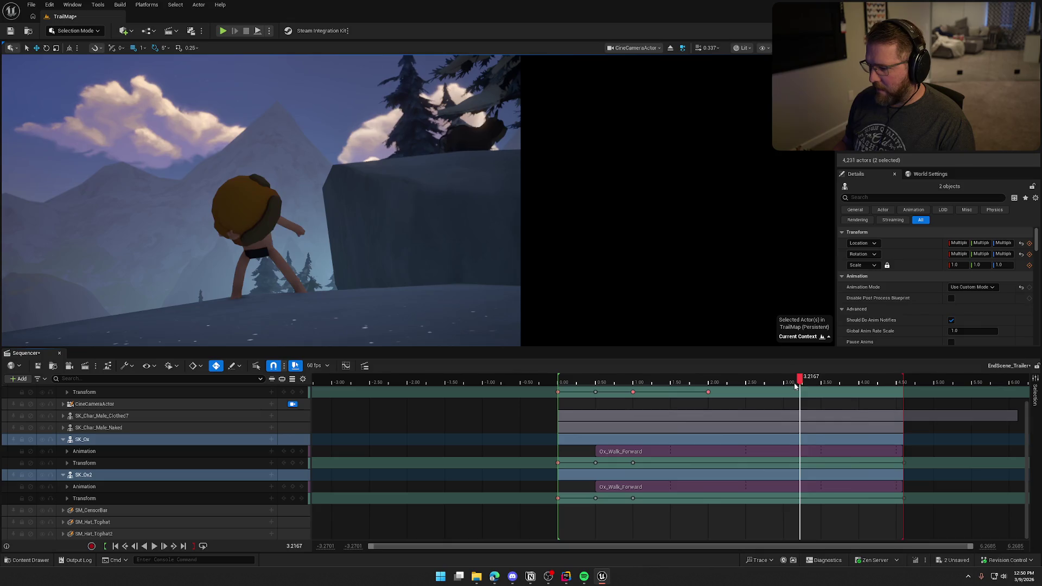
left_click_drag(799, 380, 775, 380)
left_click(57, 439)
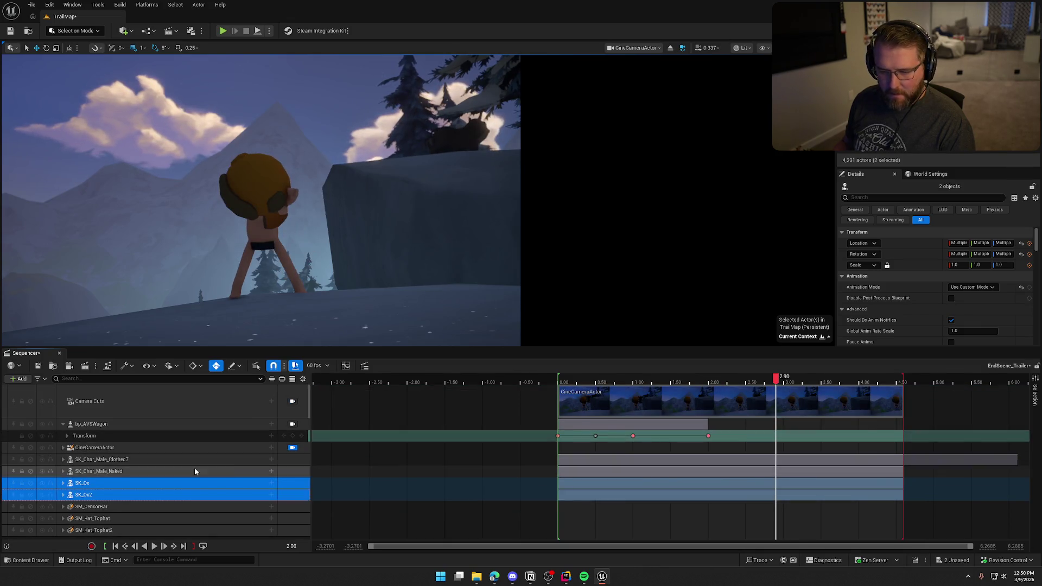
Step: Move SK_Char_Male_Clothed7 up and left at about 0.47 seconds, then close the endcard window
left_click(109, 460)
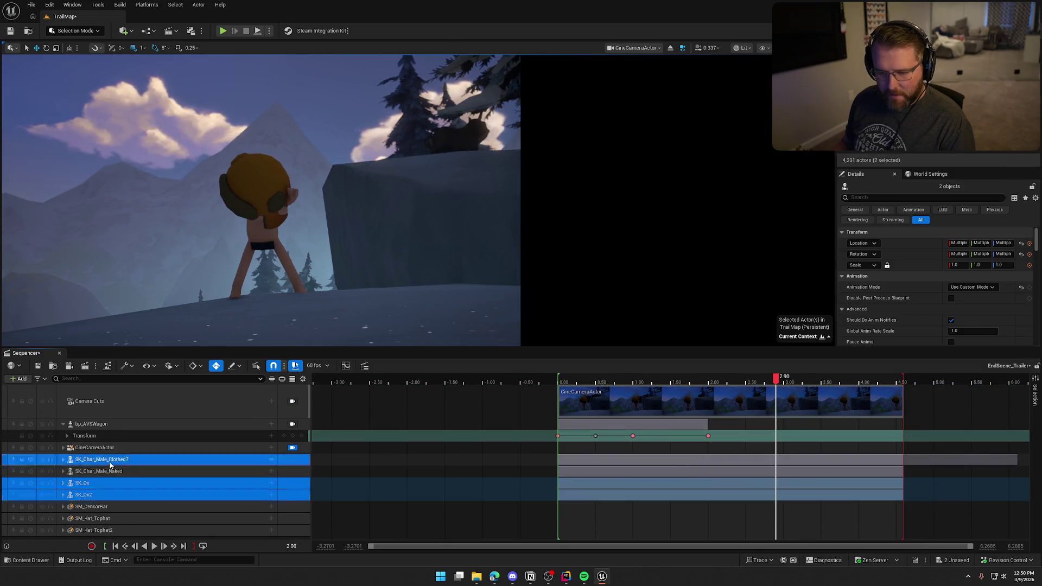
mouse_move(765, 382)
left_mouse_down()
mouse_move(777, 381)
mouse_move(594, 384)
mouse_move(708, 391)
left_mouse_up()
left_click_drag(350, 297, 316, 286)
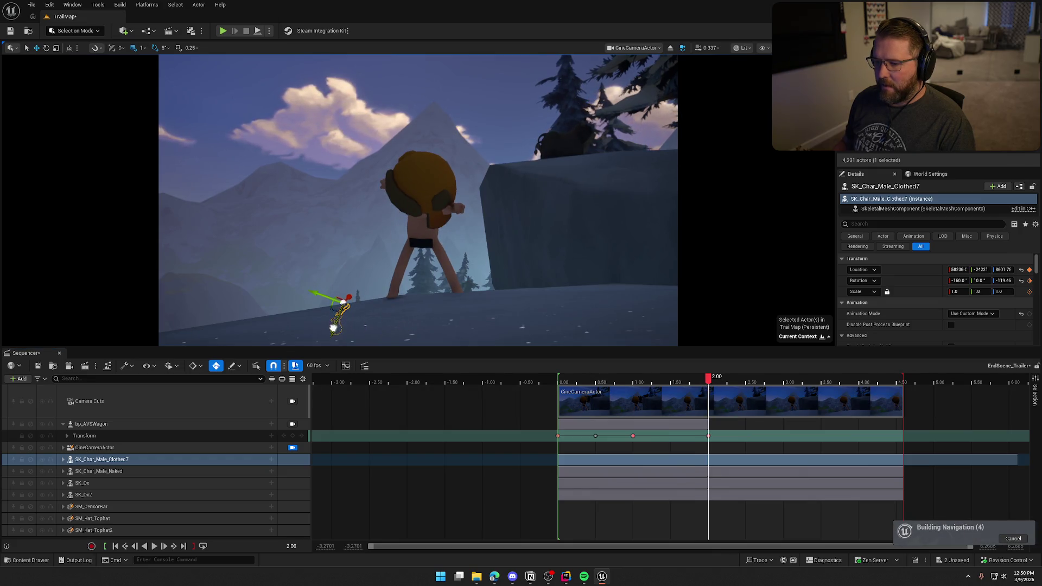
mouse_move(709, 382)
left_mouse_down()
mouse_move(612, 383)
mouse_move(644, 384)
left_mouse_up()
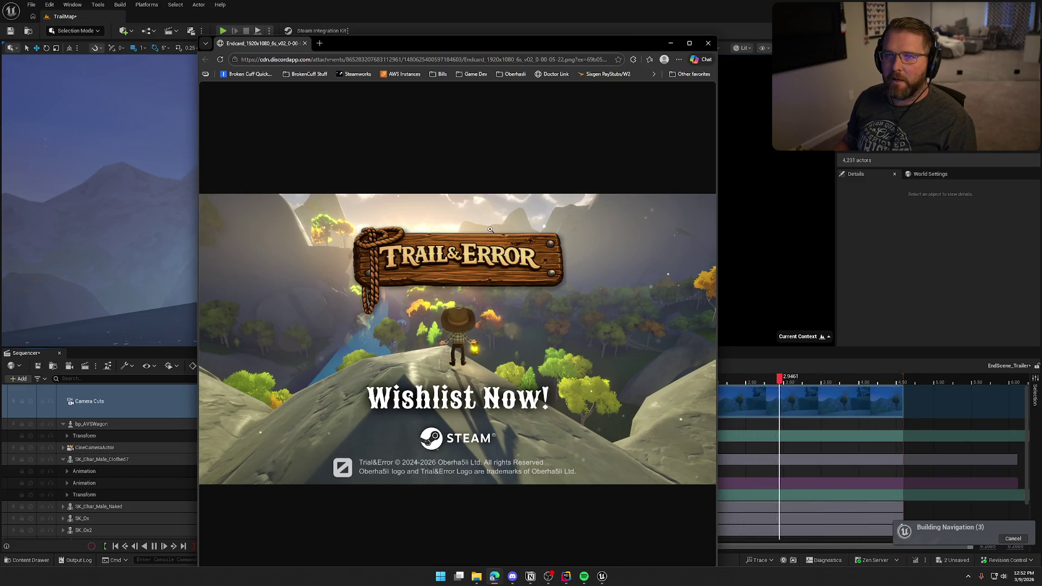
left_click(703, 46)
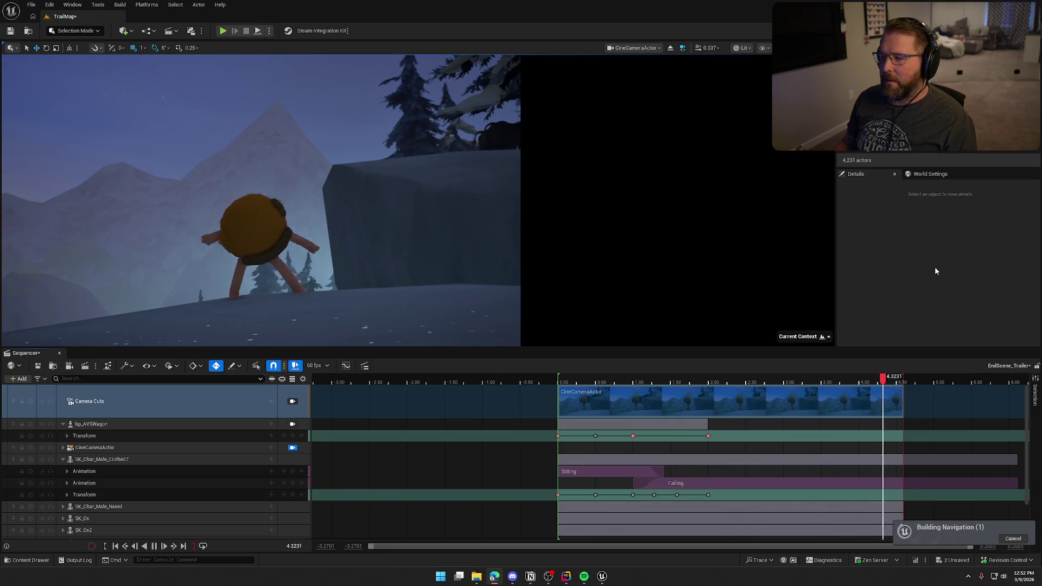
Step: On BP_StylizedSky, try Start Times of 20, 50 and 30, settling on 25
left_click(158, 87)
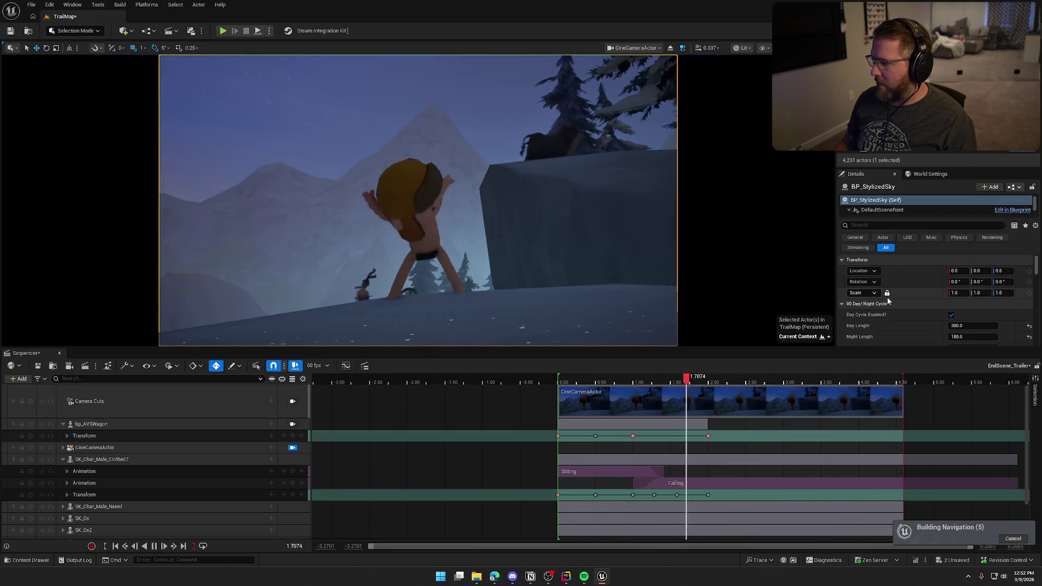
scroll(900, 328, "down", 2)
type("20")
key("Return")
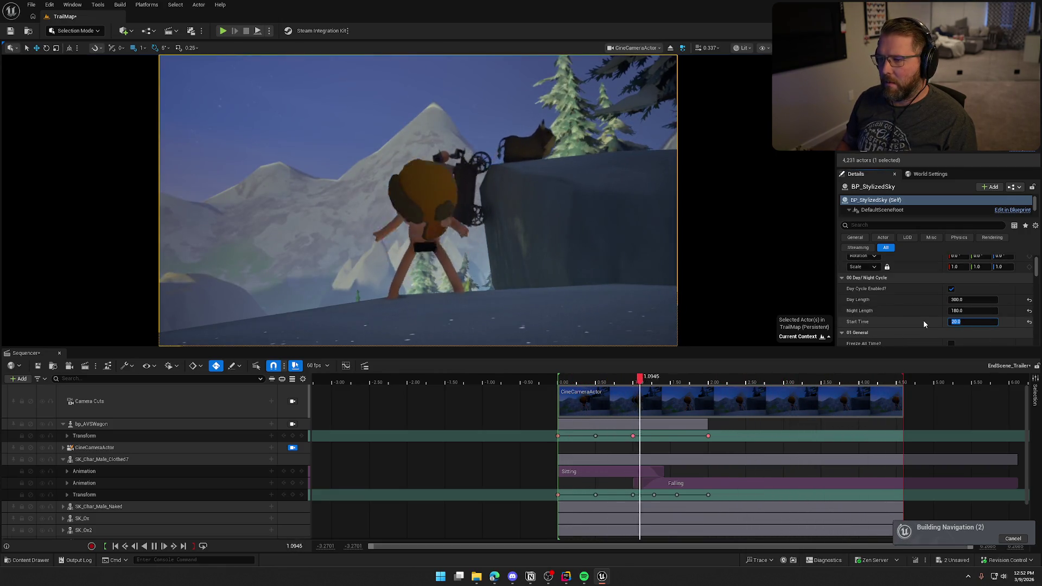
key("Return")
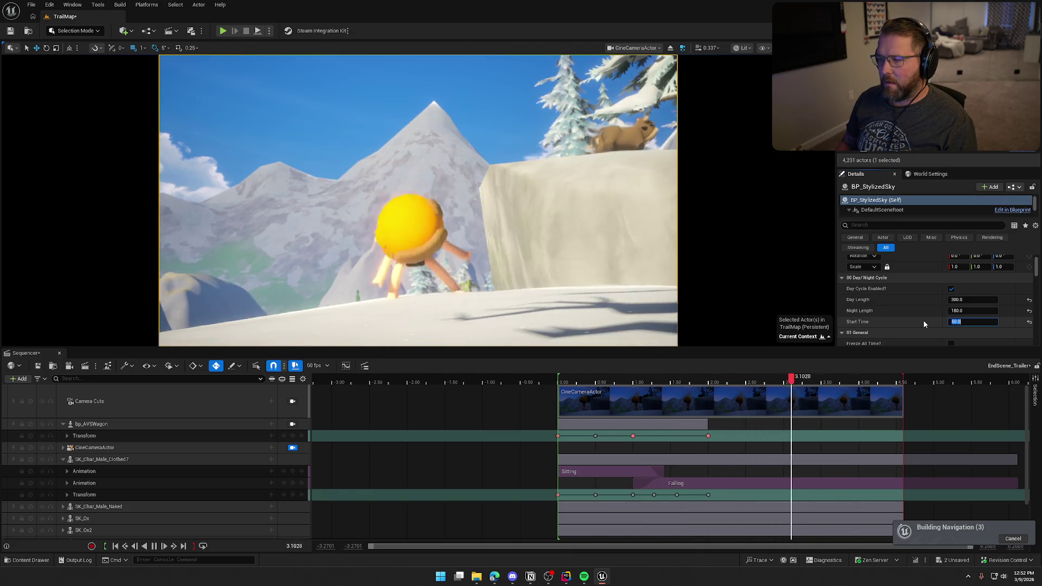
type("30")
key("Return")
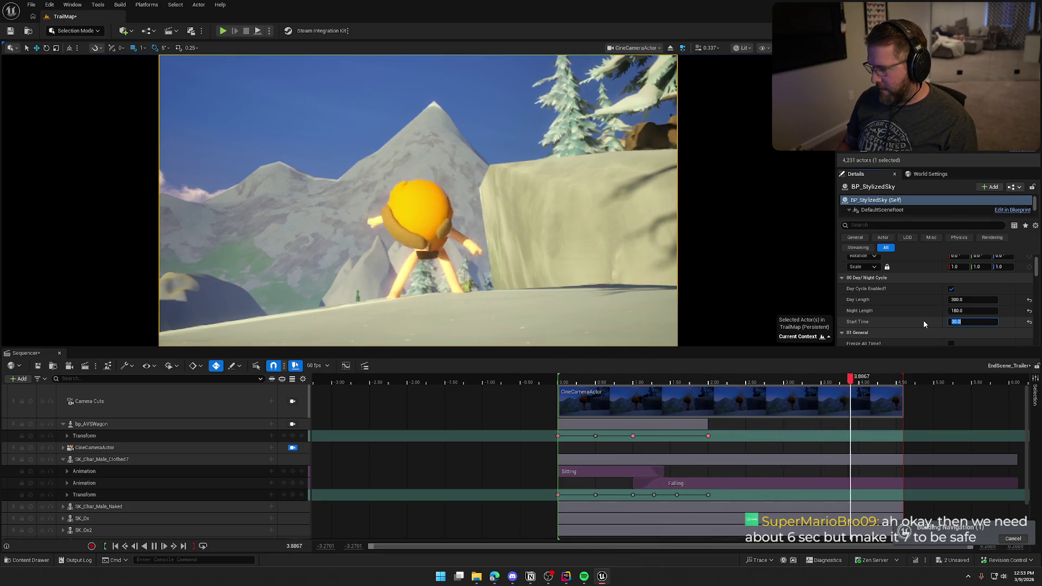
type("25")
key("Return")
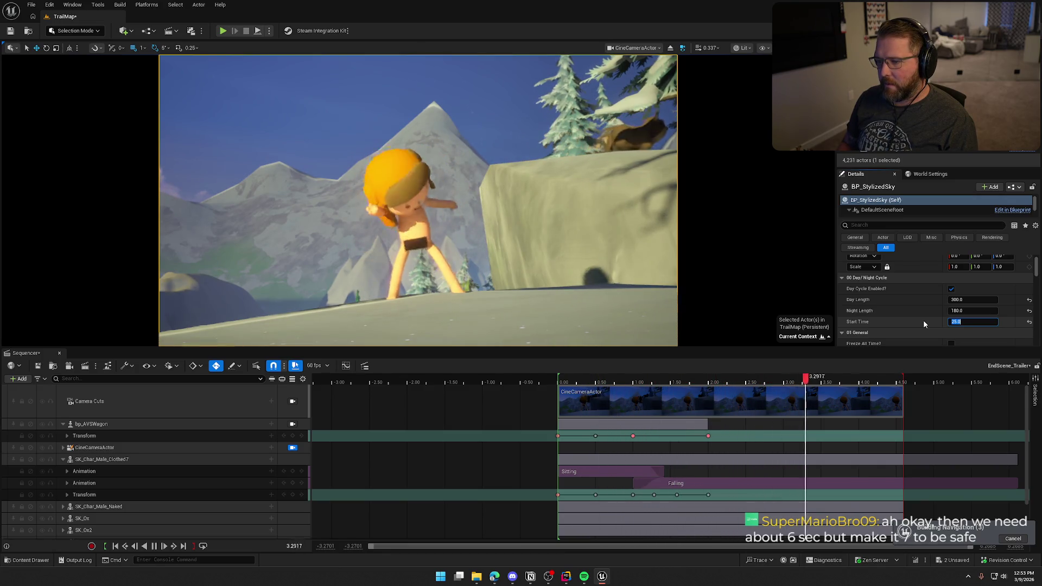
scroll(920, 316, "down", 5)
scroll(917, 313, "down", 10)
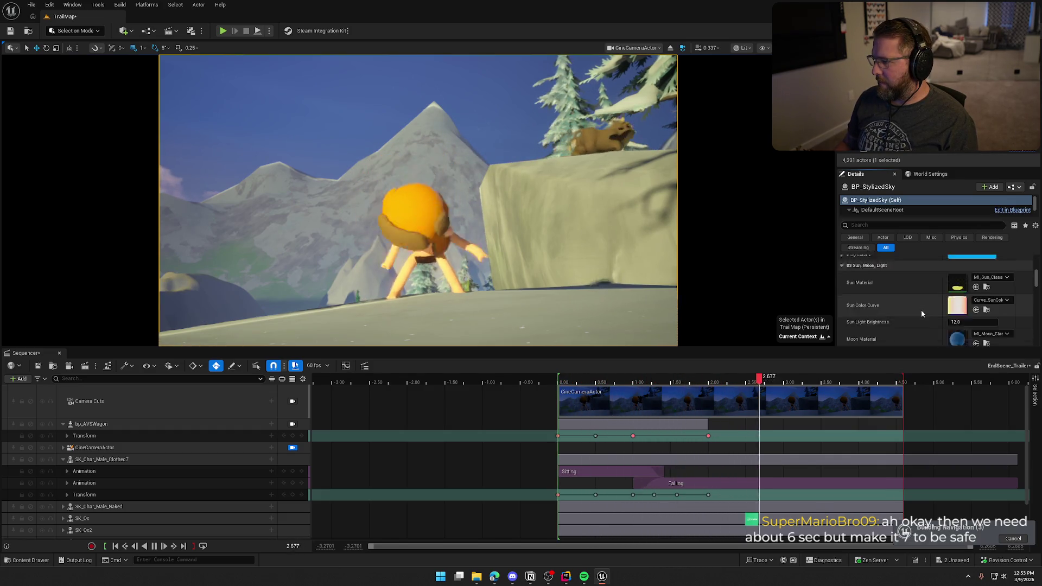
scroll(921, 313, "down", 10)
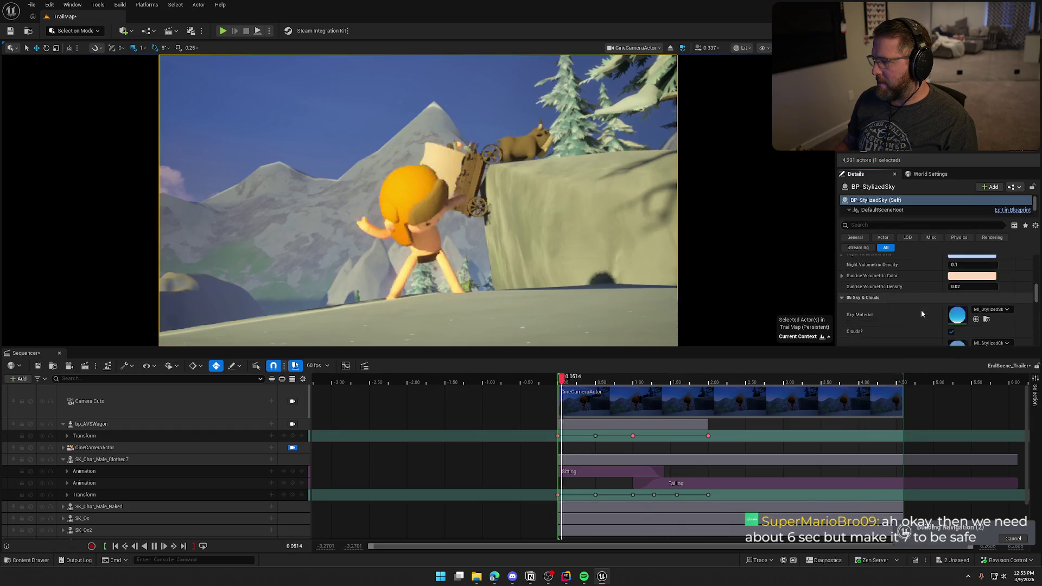
scroll(920, 311, "down", 5)
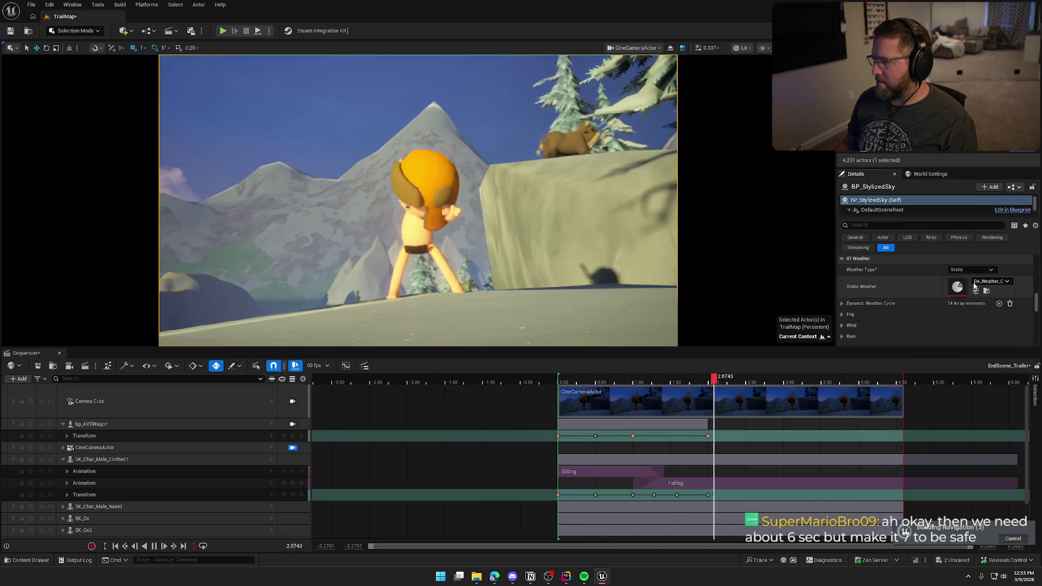
Step: Pick DA_Weather_Snow_Heavy as the sky's Static Weather preset
left_click(991, 281)
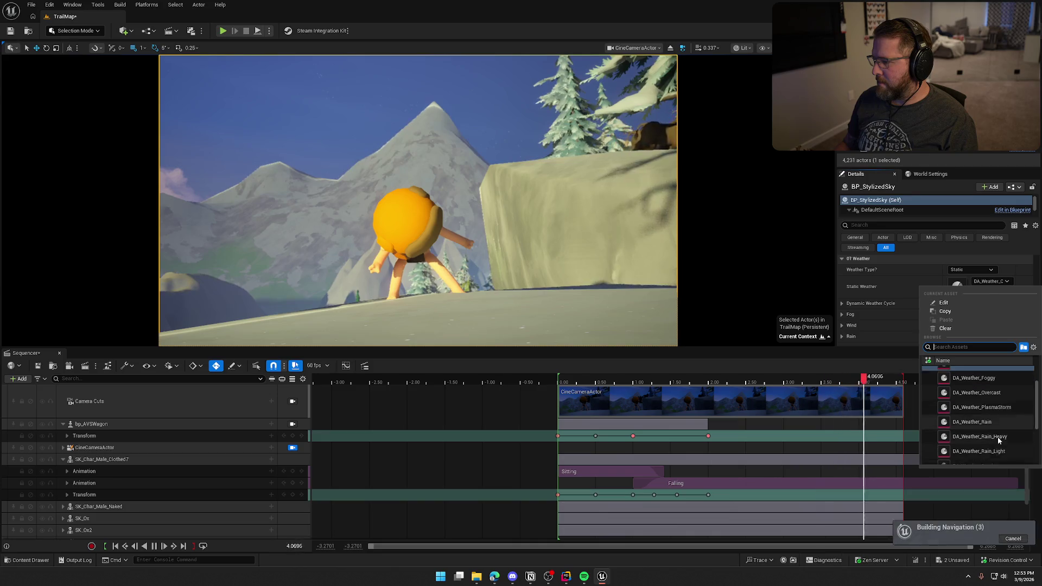
scroll(997, 438, "down", 3)
scroll(1008, 438, "down", 2)
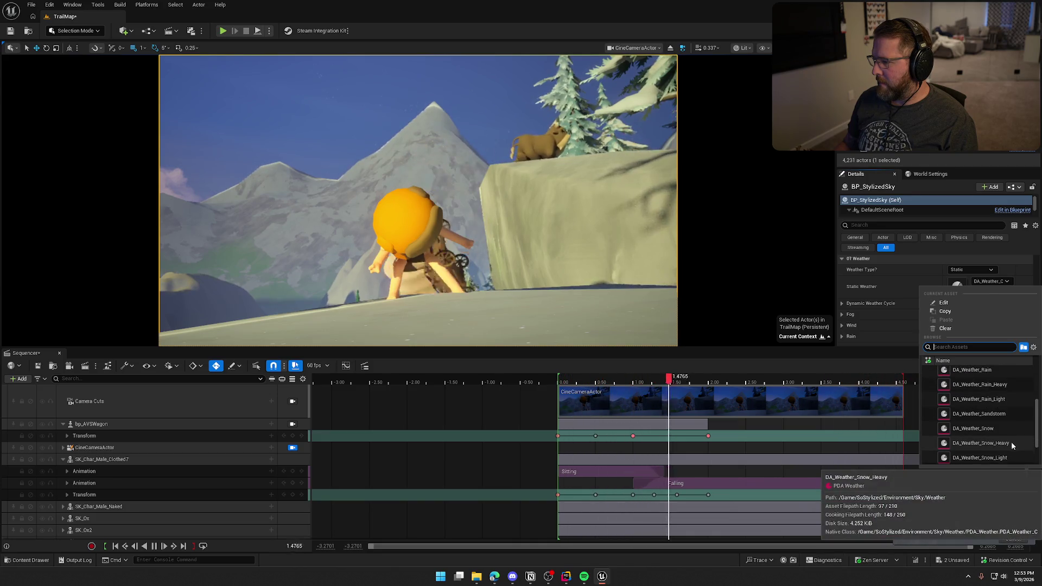
left_click(1011, 441)
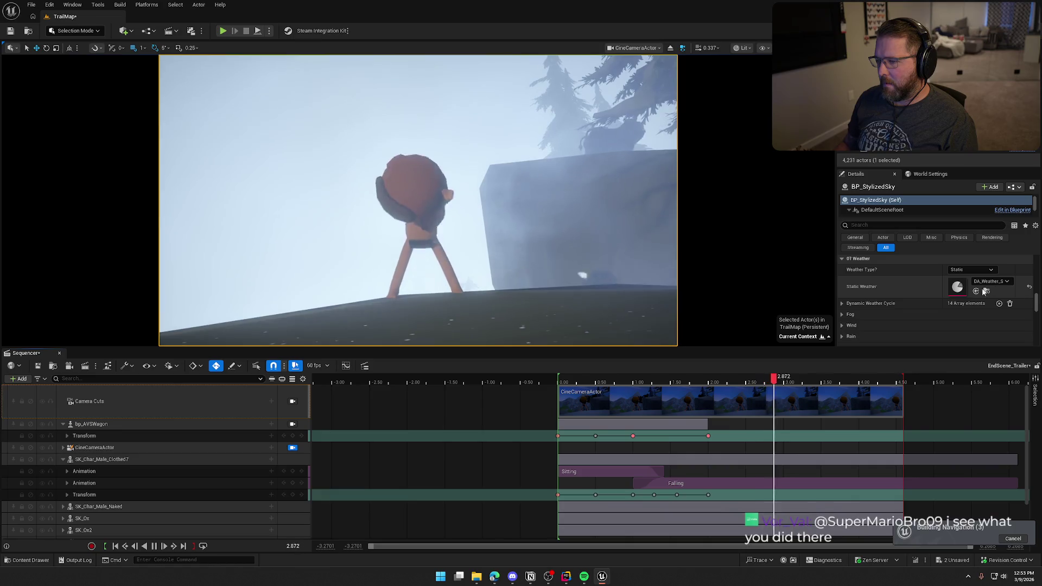
scroll(917, 325, "down", 5)
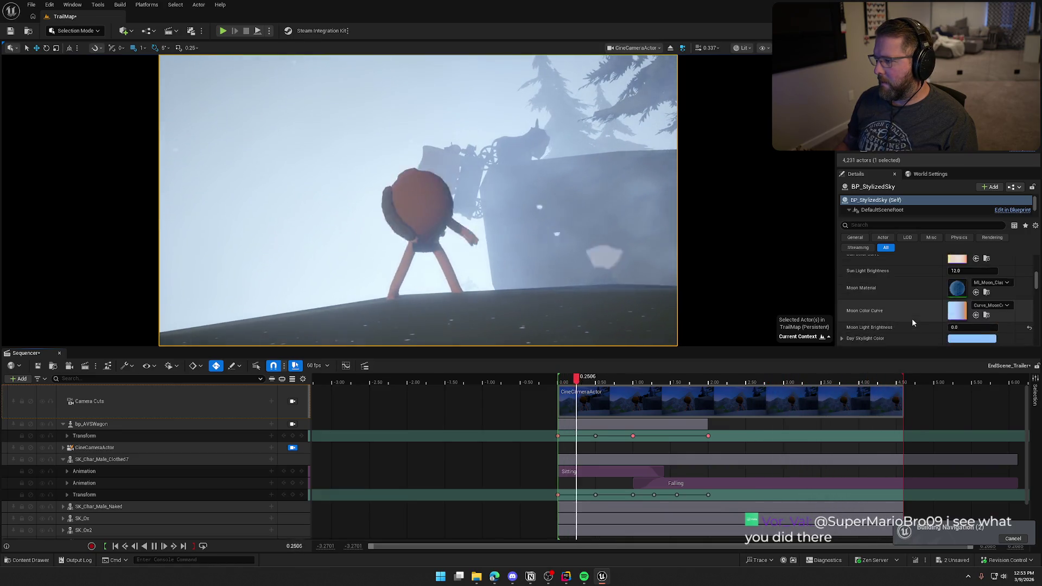
scroll(910, 318, "up", 5)
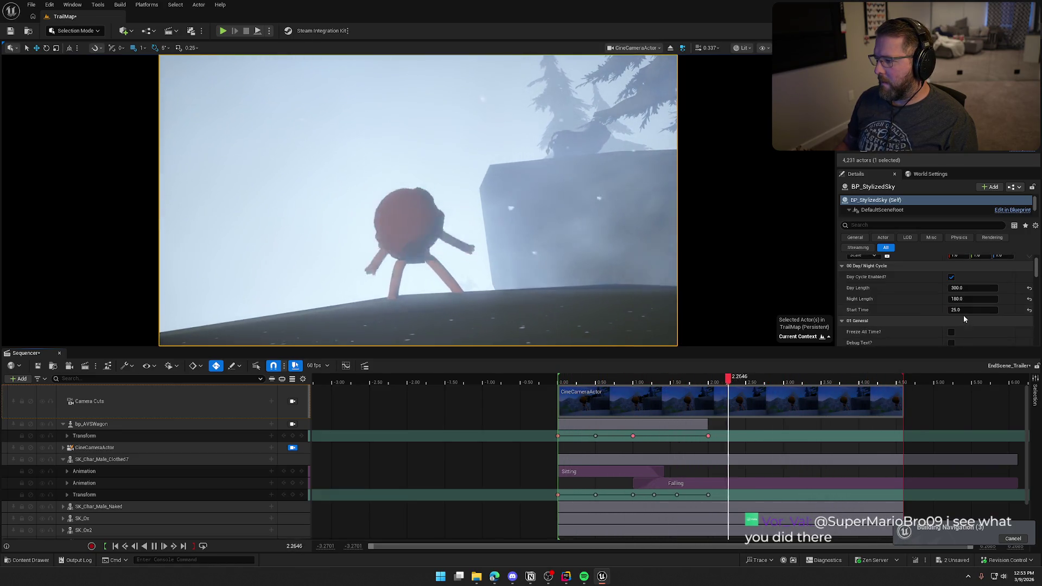
Step: Try sky Start Time values of 25, 50 and 200
left_click(963, 310)
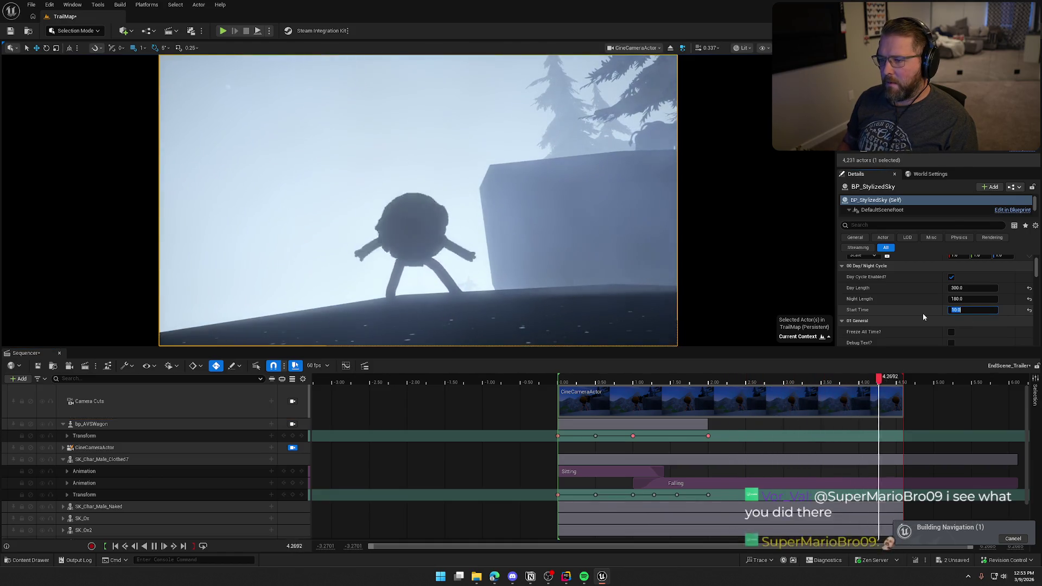
type("25")
key("Return")
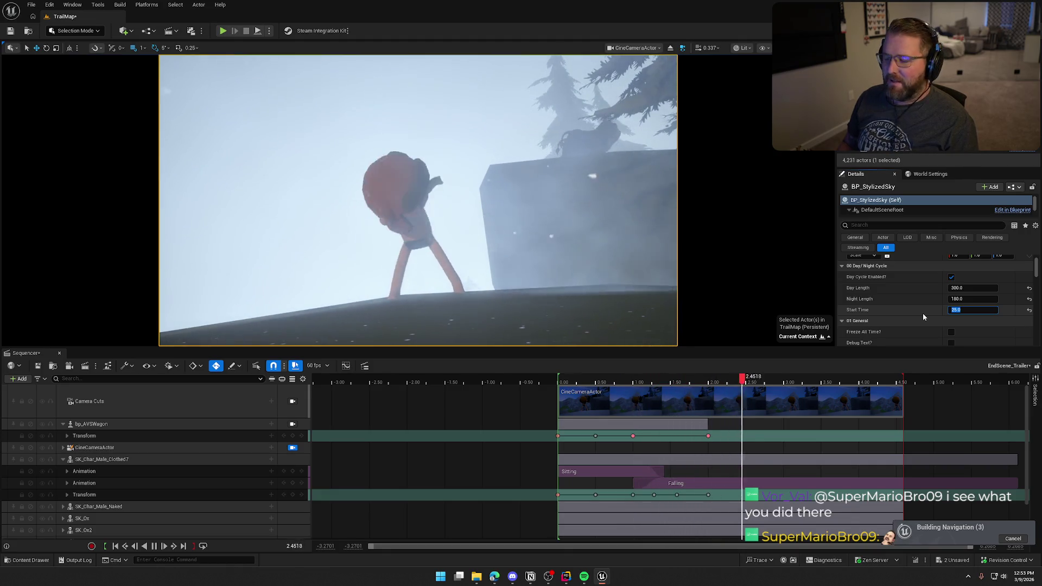
type("50")
key("Return")
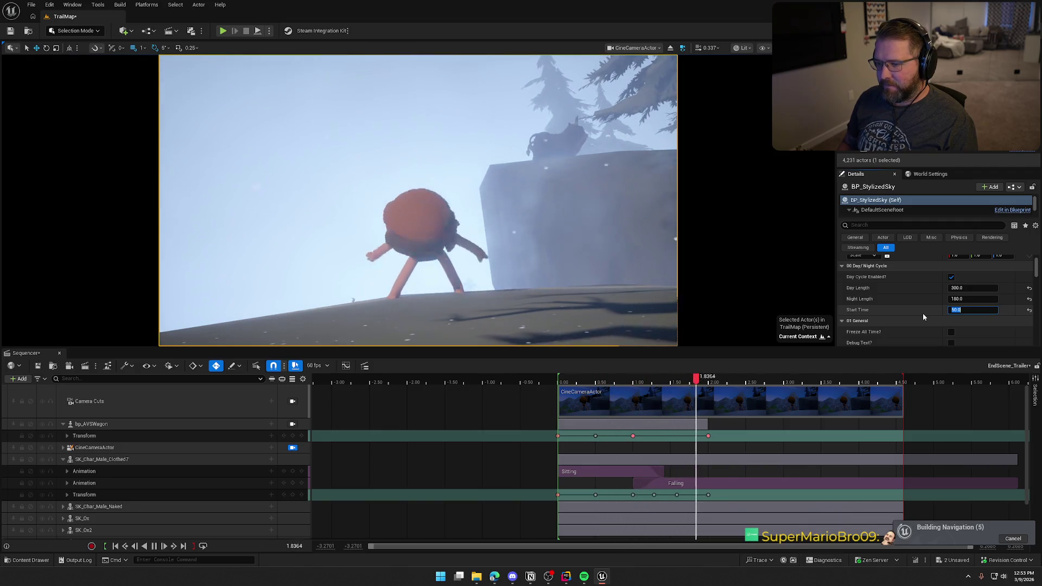
type("10")
key("BackSpace")
key("BackSpace")
type("200")
key("Return")
Step: Try Start Times of 250, 300 and 25, then settle the sky Start Time at 30
type("250")
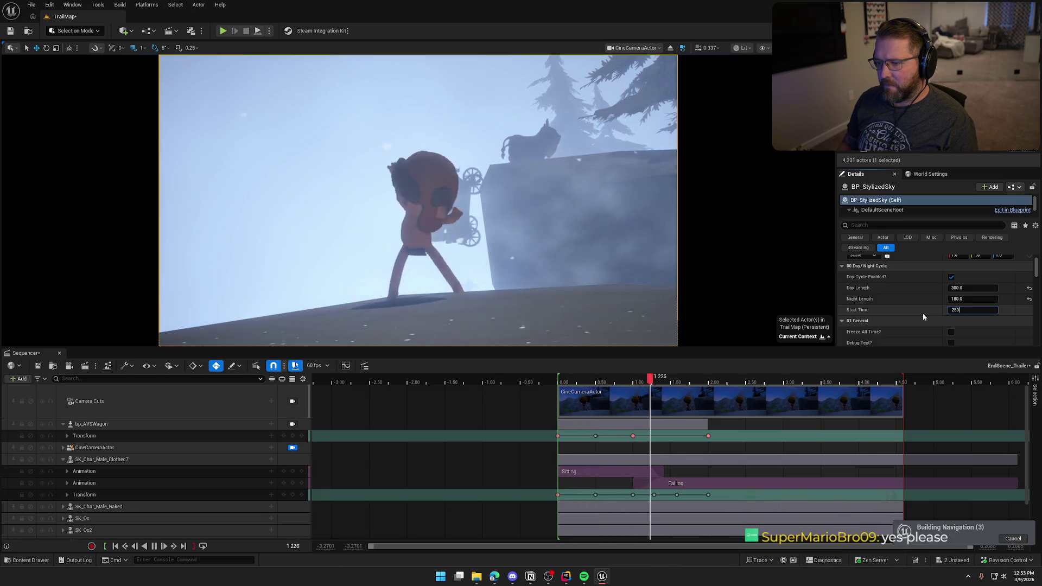
key("Return")
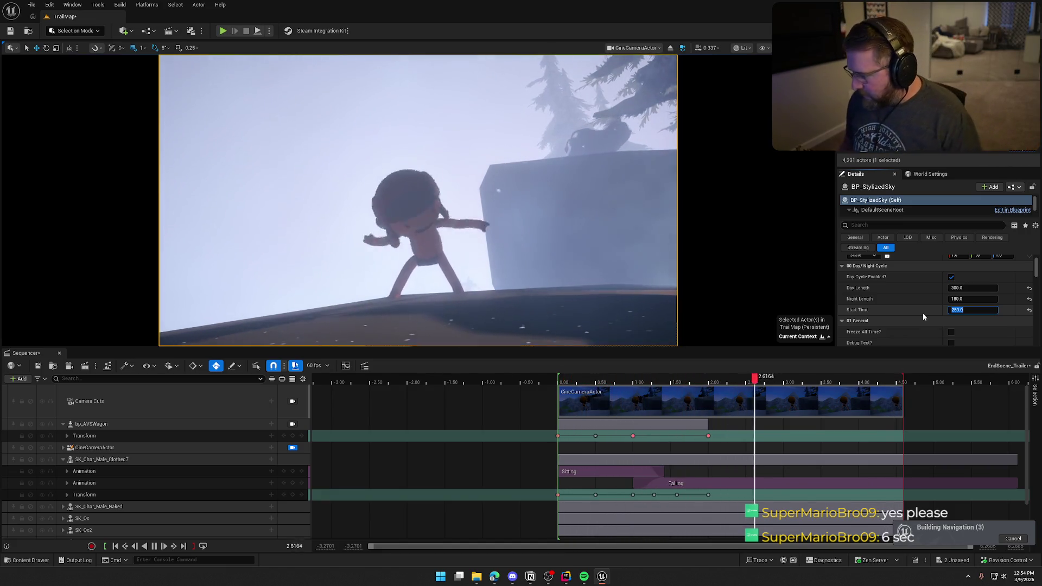
type("300")
key("Return")
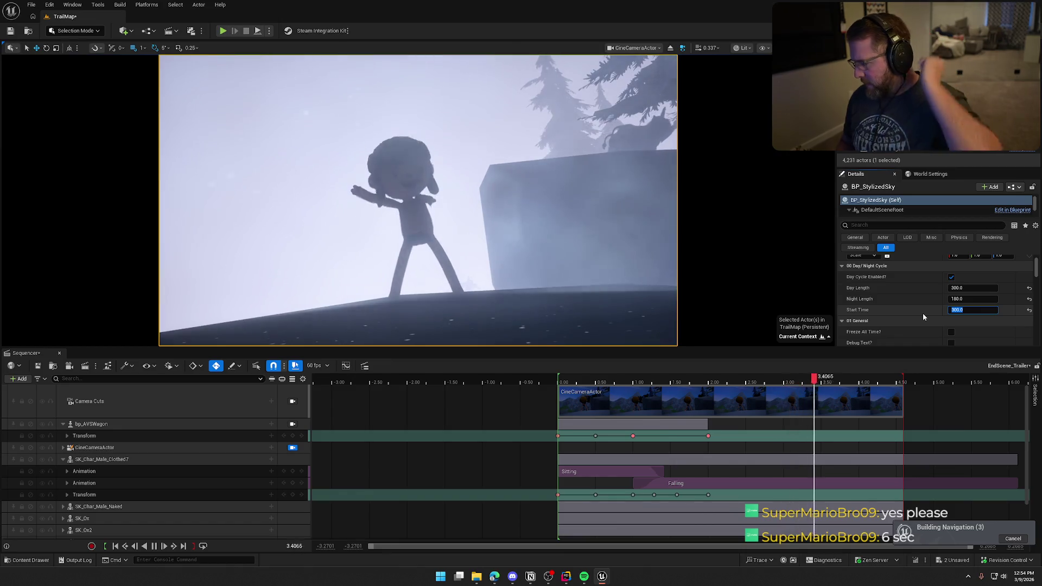
type("25")
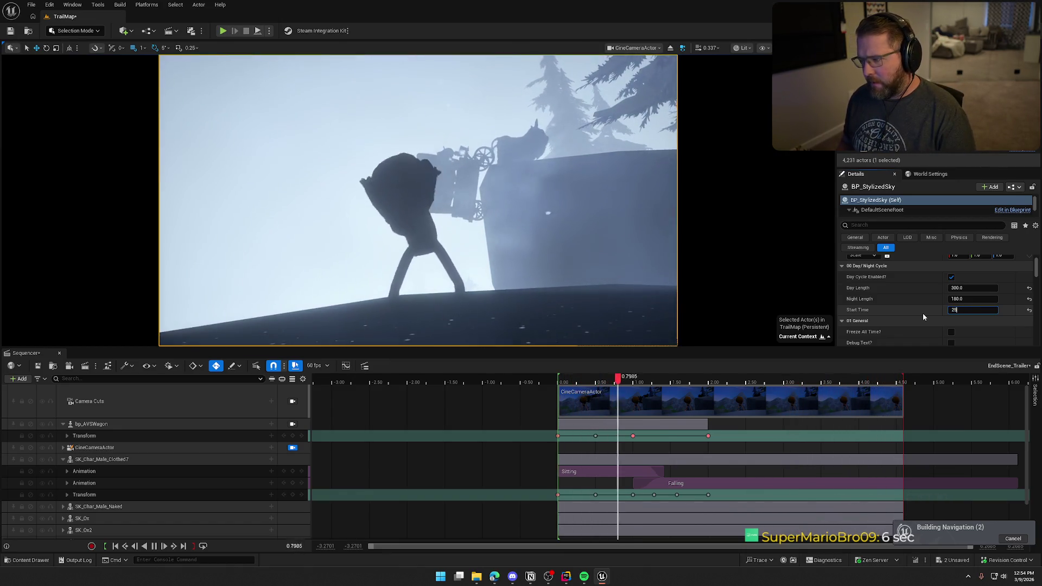
key("Return")
type("30")
key("Return")
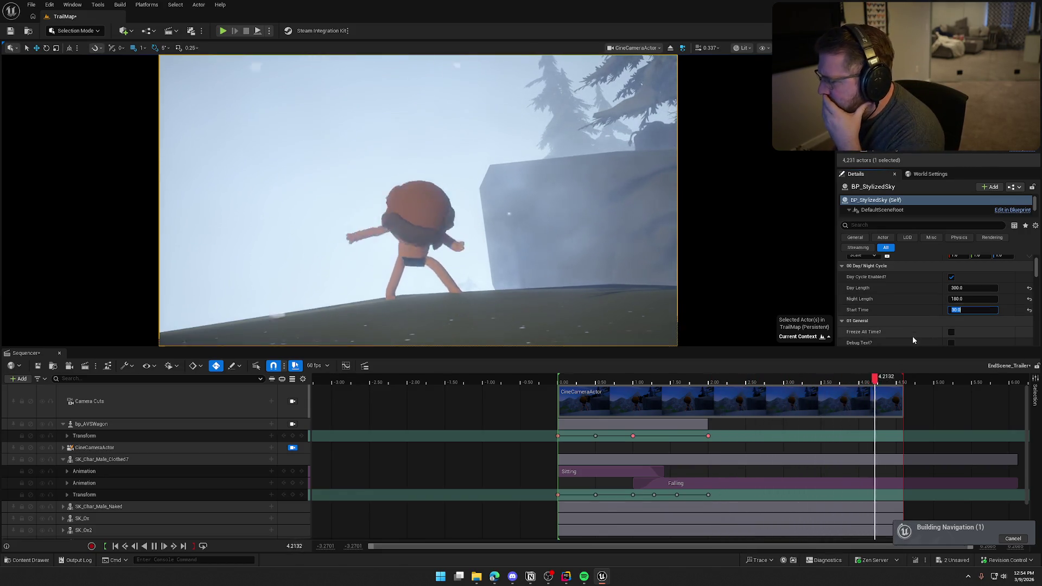
Step: Disable the sky's Day Cycle and drag the Start Time higher to shift the lighting
left_click(951, 278)
mouse_move(959, 310)
left_mouse_down()
mouse_move(1007, 310)
mouse_move(951, 309)
left_mouse_up()
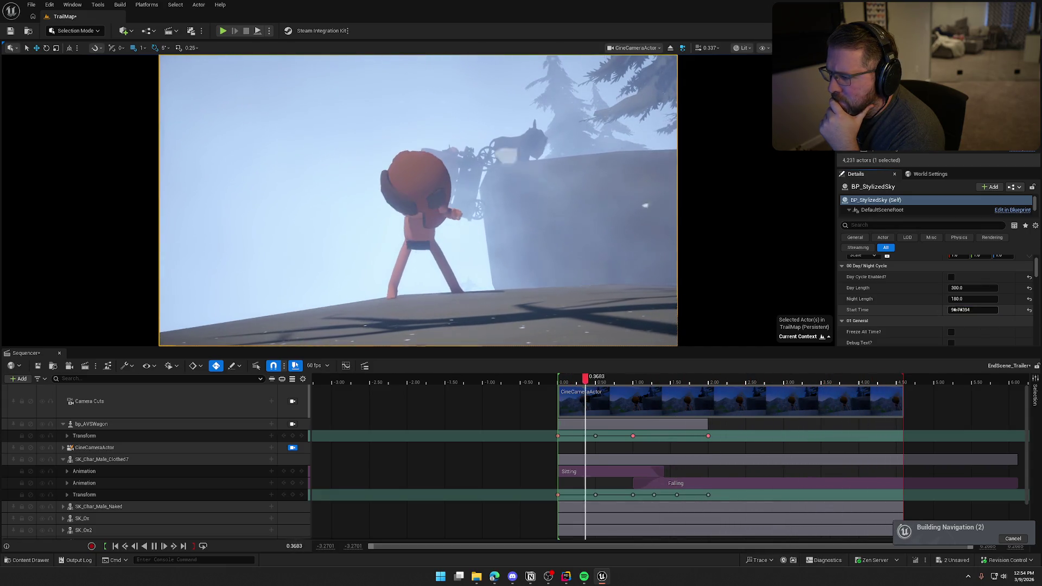
left_click_drag(953, 310, 976, 310)
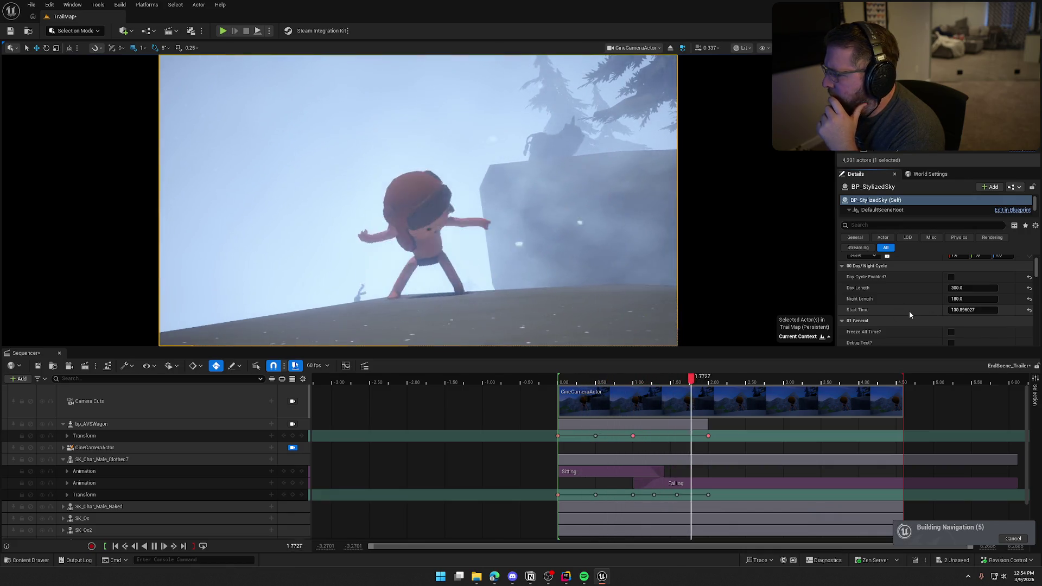
Step: Try the heavy snow and another weather preset, settling Static Weather on DA_Weather_Snow
scroll(909, 310, "down", 5)
scroll(909, 311, "down", 8)
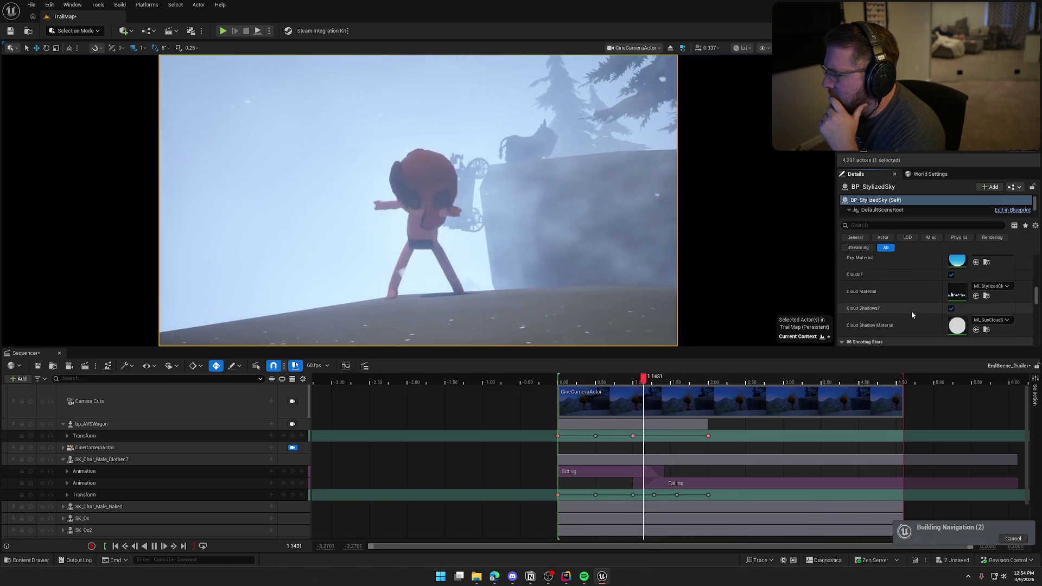
scroll(912, 314, "down", 10)
left_click(996, 276)
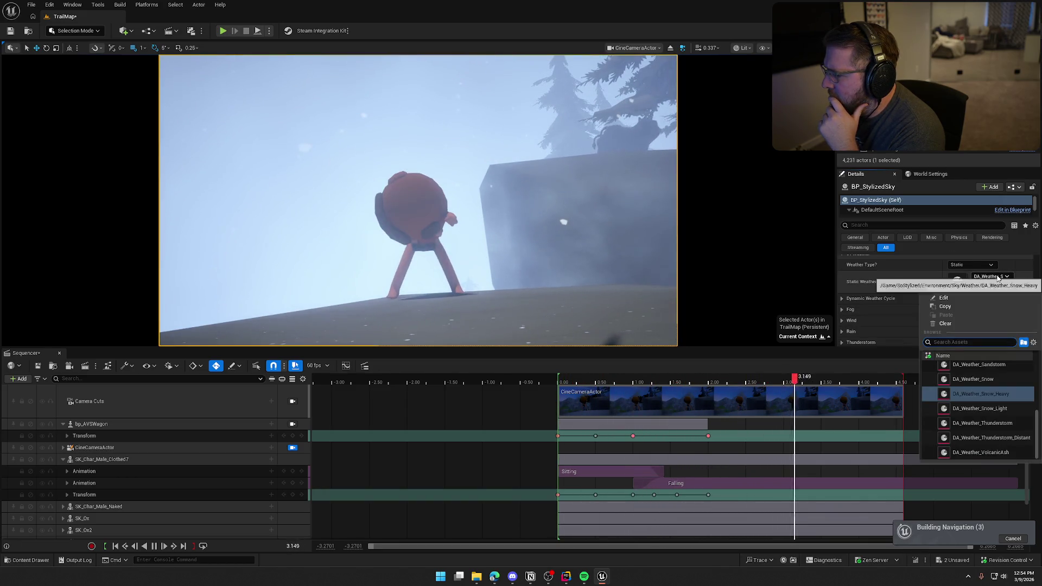
left_click(989, 382)
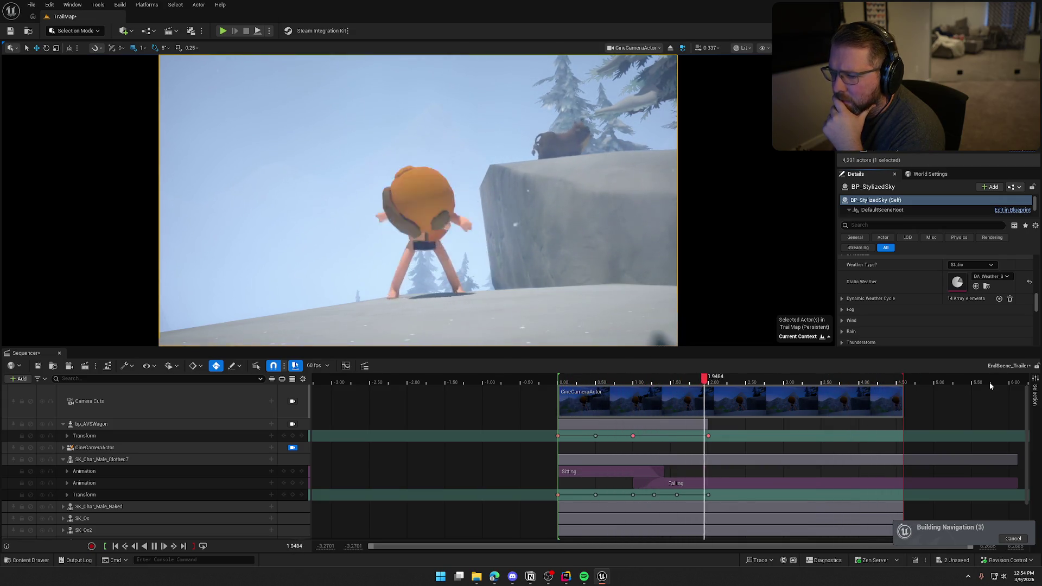
left_click(990, 276)
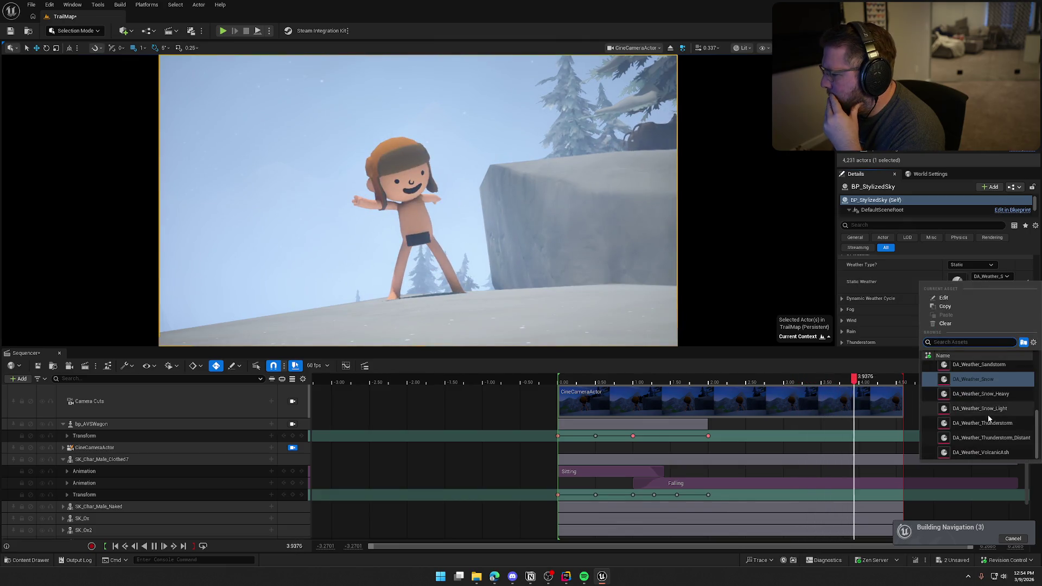
left_click(1008, 416)
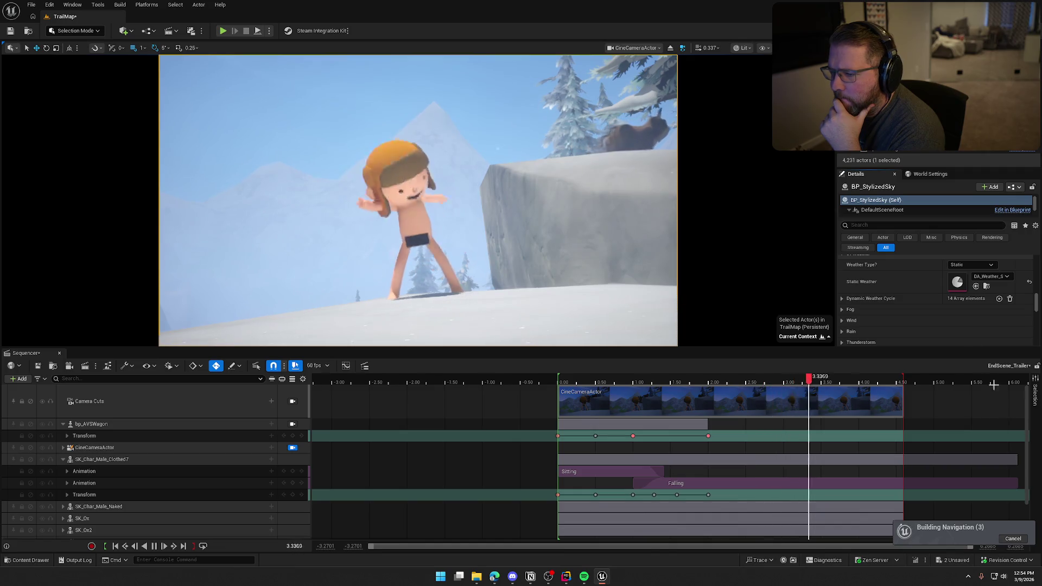
left_click(990, 276)
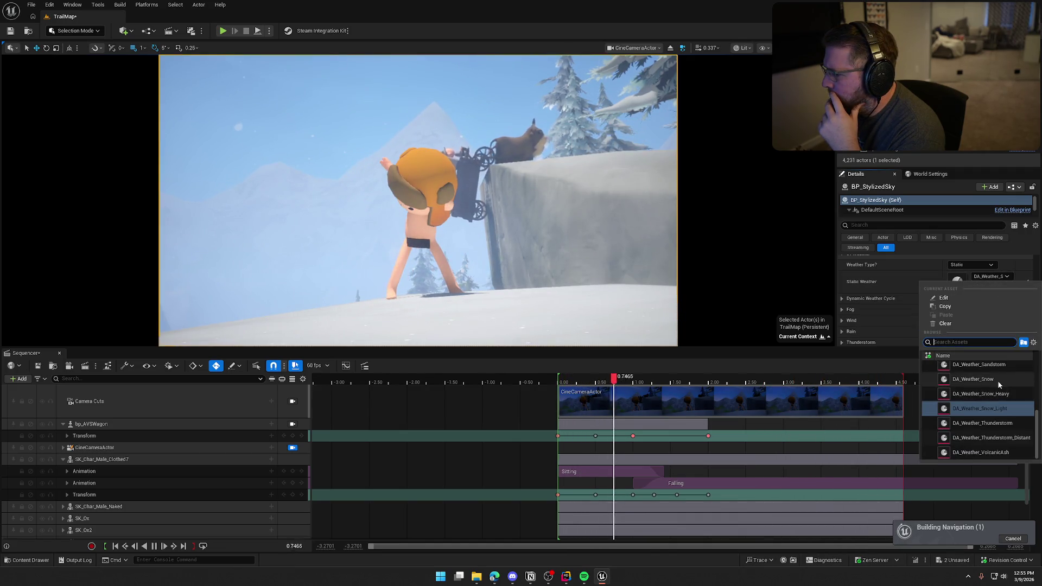
left_click(999, 383)
Step: Lower the sky Start Time to about 149.72 and stop playback at 2.9667
scroll(1009, 301, "up", 3)
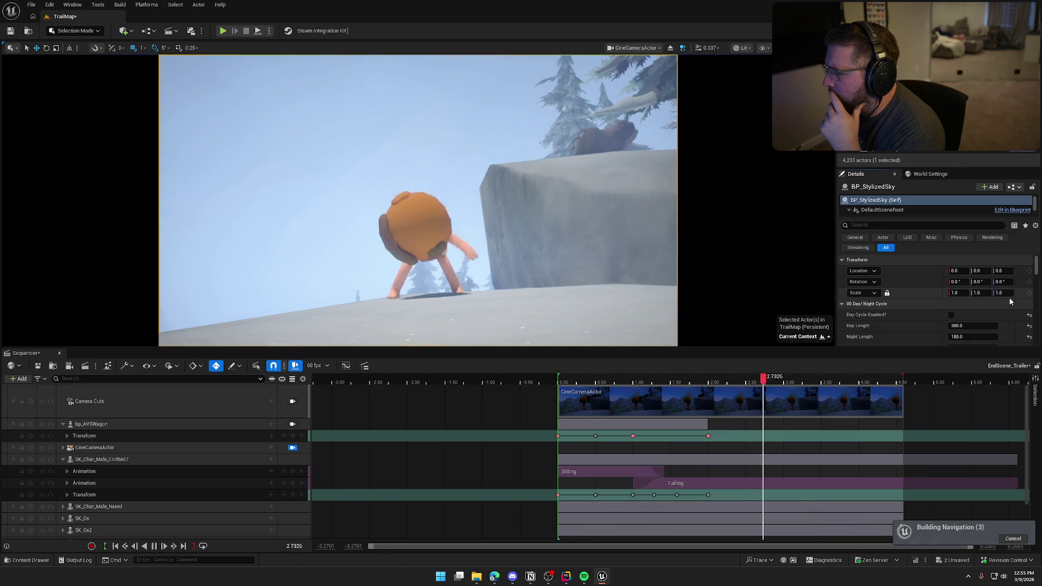
scroll(971, 315, "down", 1)
mouse_move(971, 308)
left_mouse_down()
mouse_move(907, 308)
mouse_move(960, 308)
left_mouse_up()
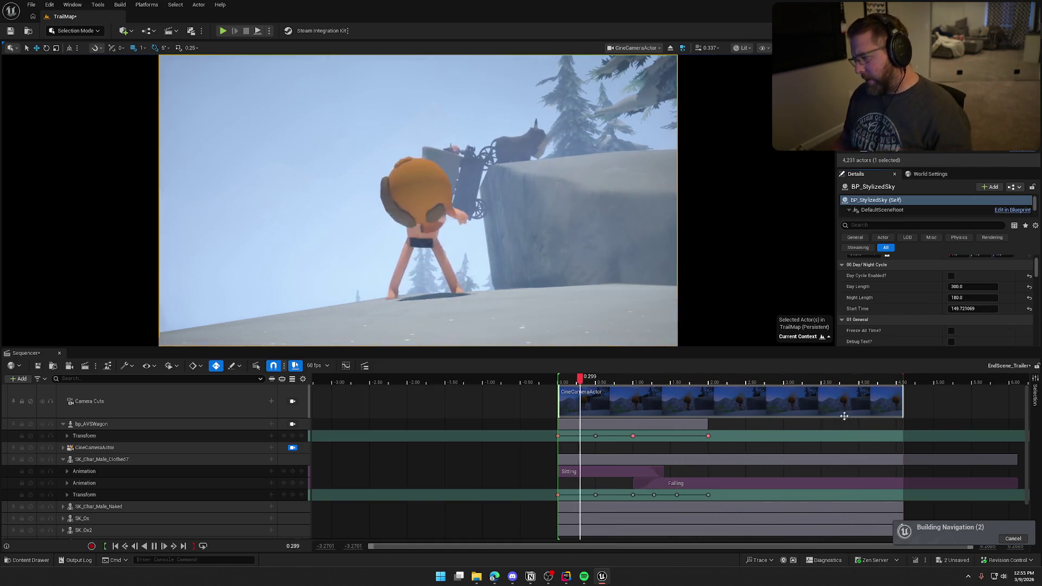
left_click(152, 547)
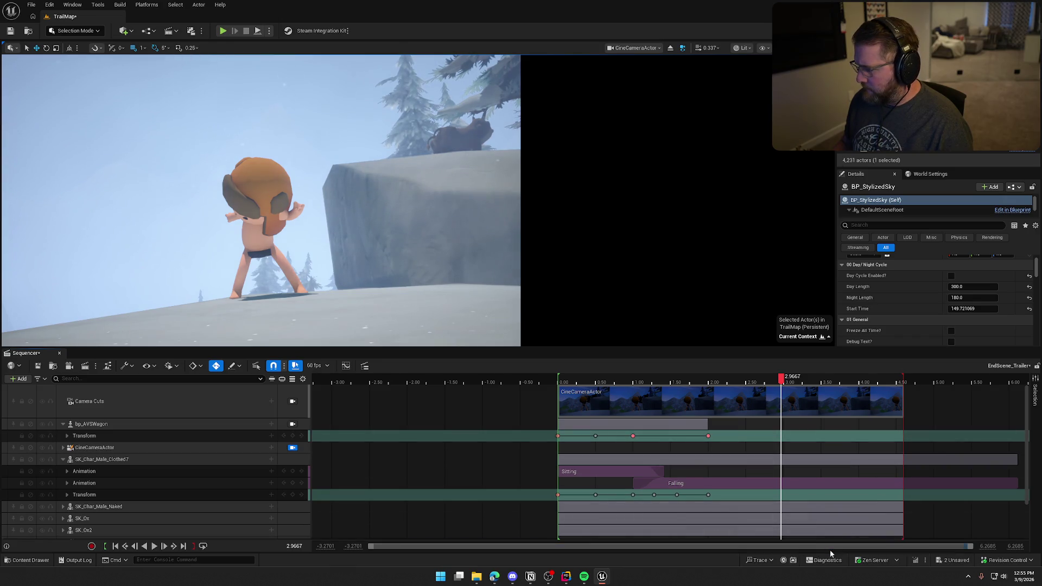
Step: Extend the playback range end and the camera cut to 6.00 seconds
mouse_move(532, 455)
left_mouse_down()
mouse_move(416, 450)
mouse_move(382, 472)
mouse_move(335, 473)
left_mouse_up()
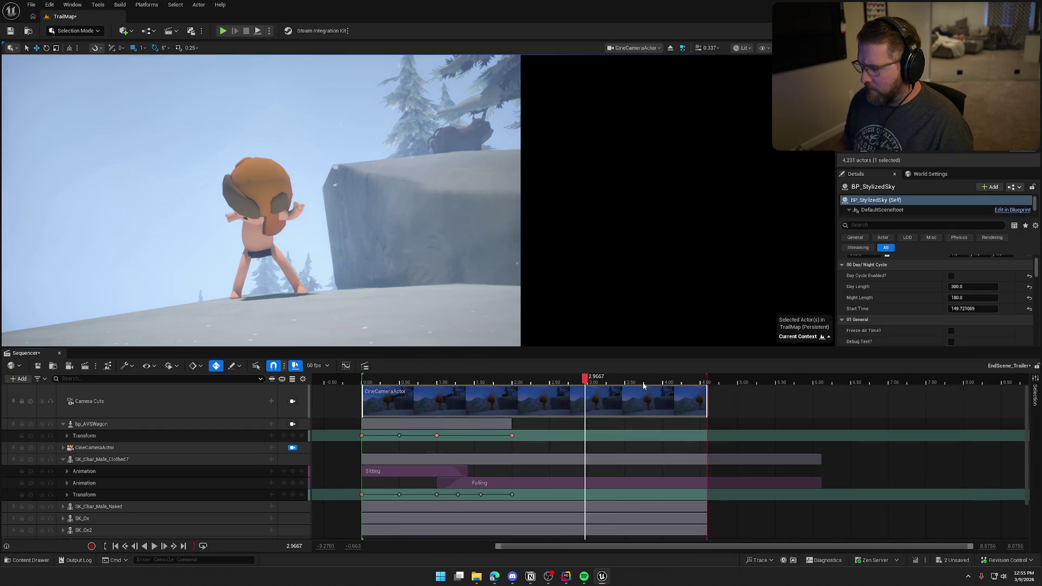
left_click_drag(706, 378, 815, 378)
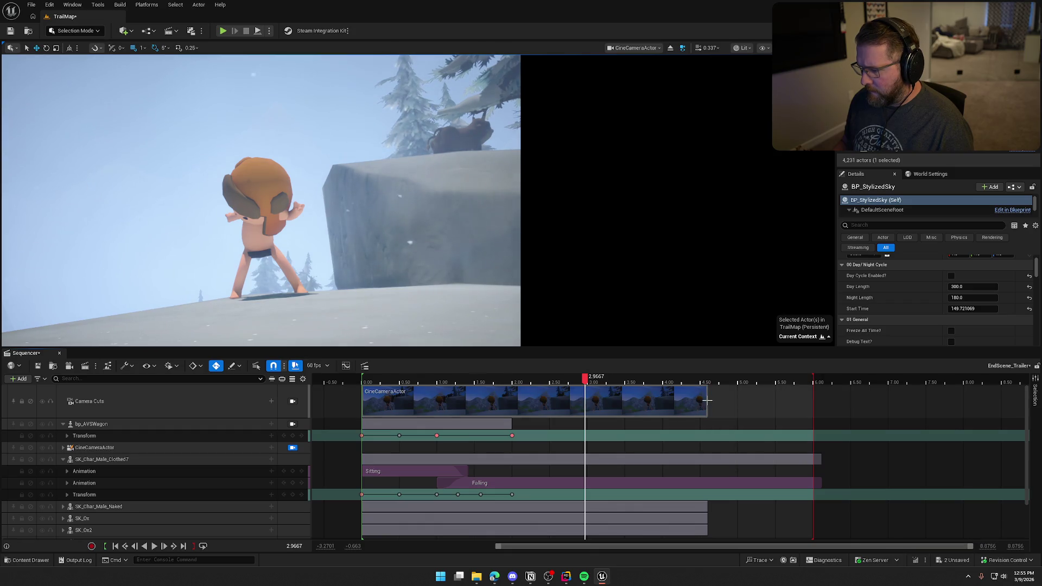
left_click_drag(706, 400, 812, 401)
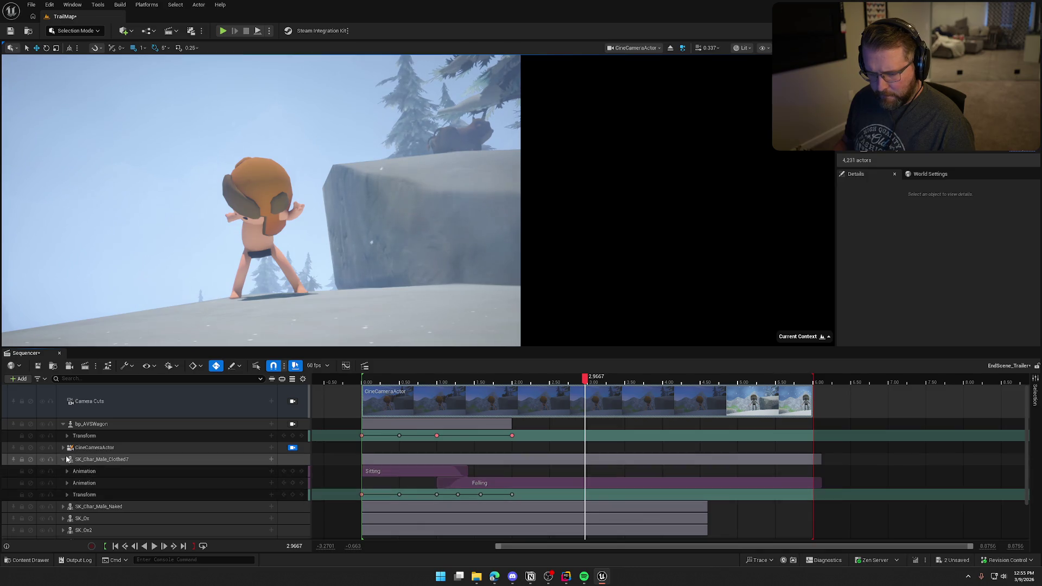
Step: Stretch SK_Char_Male_Naked's Dancing animation section to end at 6.00 seconds
left_click(62, 459)
left_click(63, 424)
left_click(97, 460)
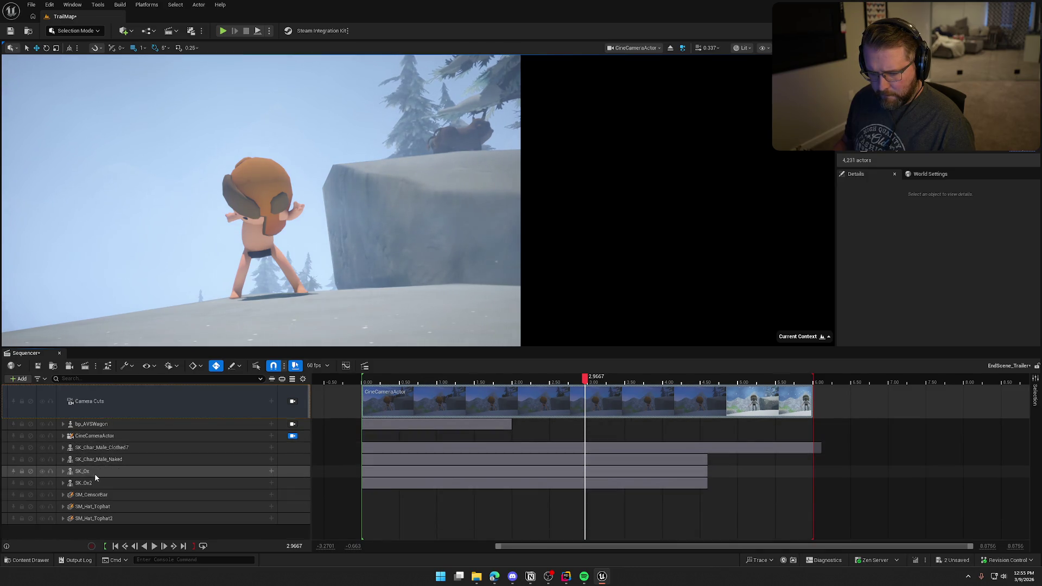
left_click(63, 459)
left_click_drag(705, 460, 810, 460)
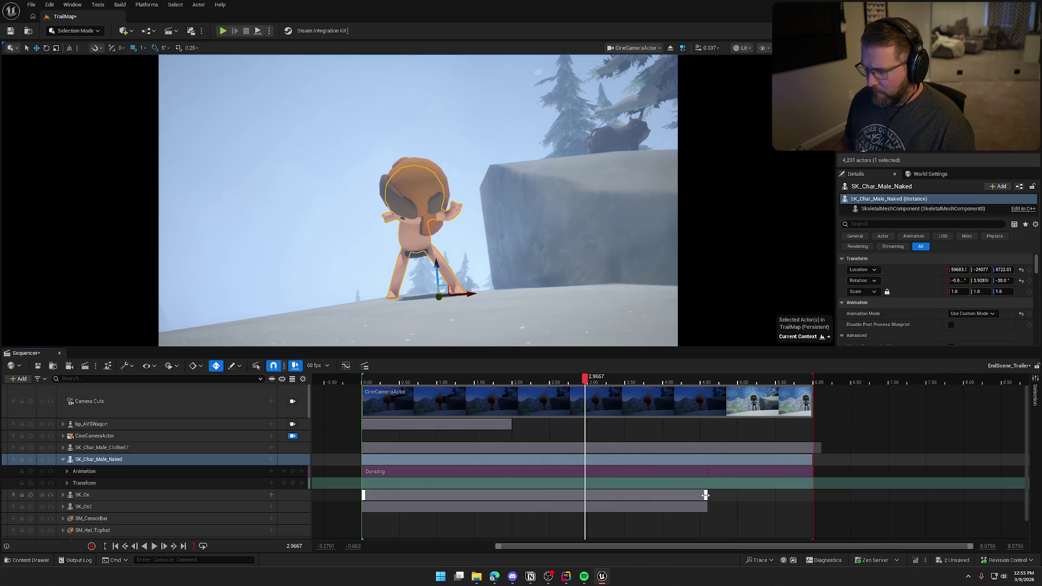
Step: Collapse the naked character's tracks and expand SK_Ox and SK_Ox2 in Sequencer
left_click(63, 459)
left_click(63, 471)
left_click(63, 506)
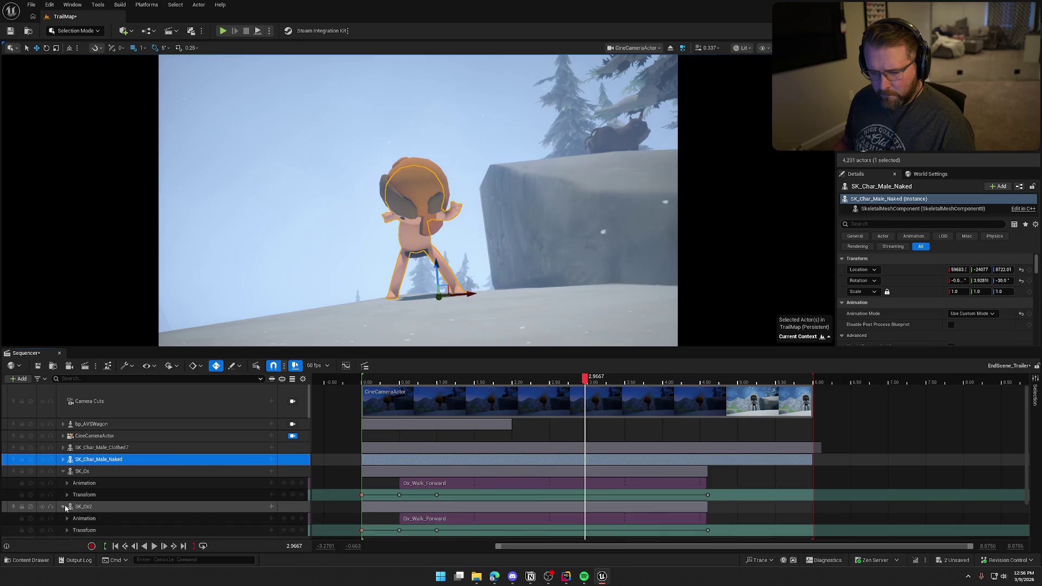
scroll(91, 489, "down", 1)
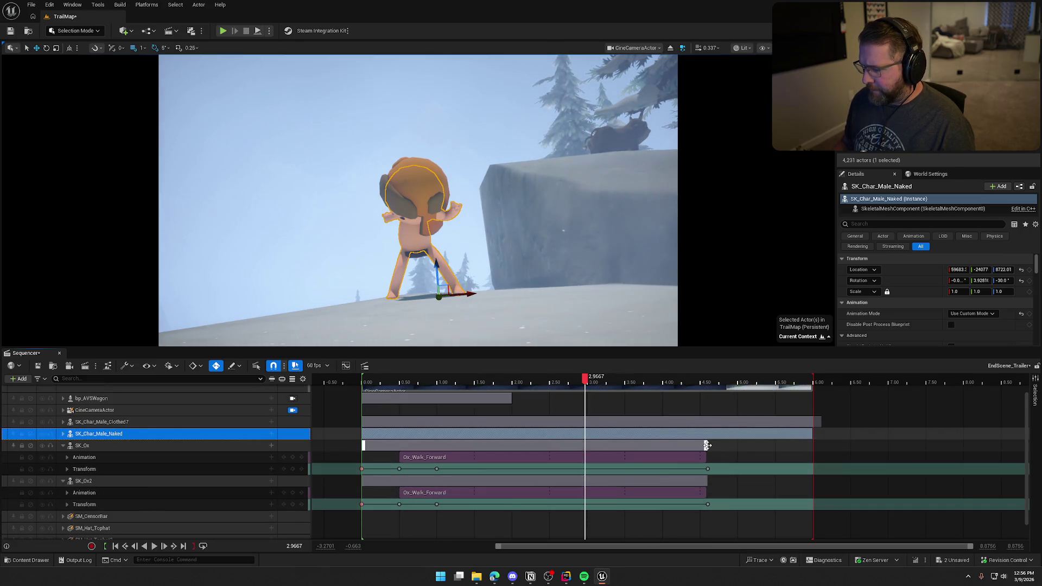
Step: Extend both oxen's Ox_Walk_Forward and Transform sections to 6.00, trimming SK_Char_Male_Clothed7's section there
left_click_drag(706, 444, 801, 445)
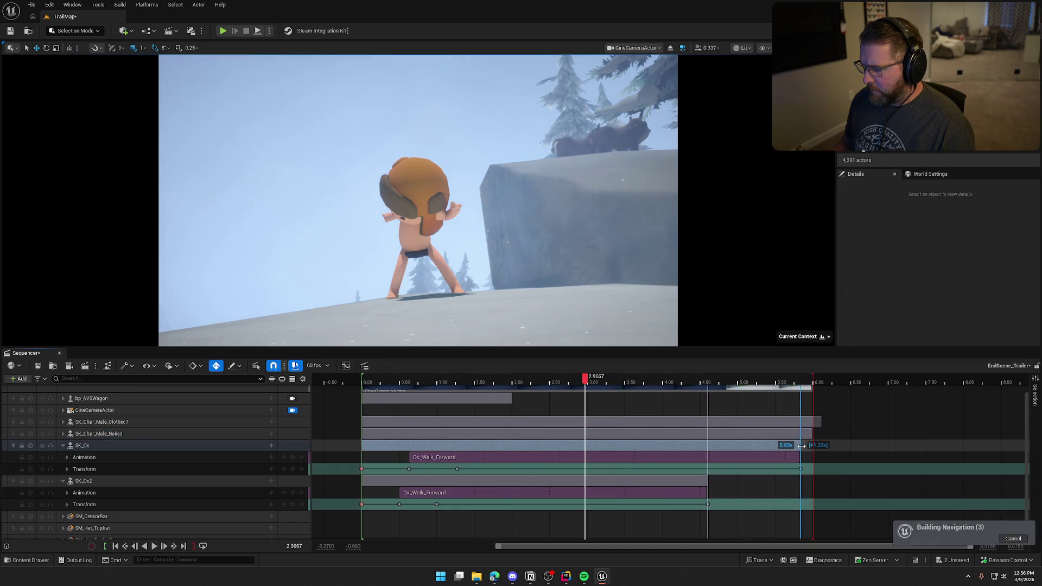
mouse_move(821, 422)
left_mouse_down()
mouse_move(812, 422)
mouse_move(812, 456)
left_mouse_up()
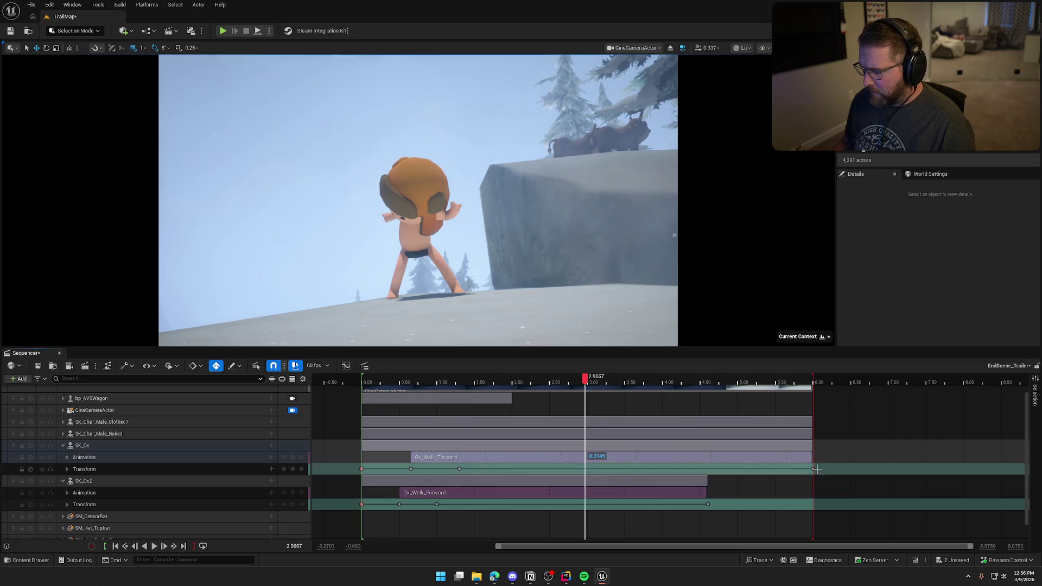
left_click_drag(810, 458, 815, 457)
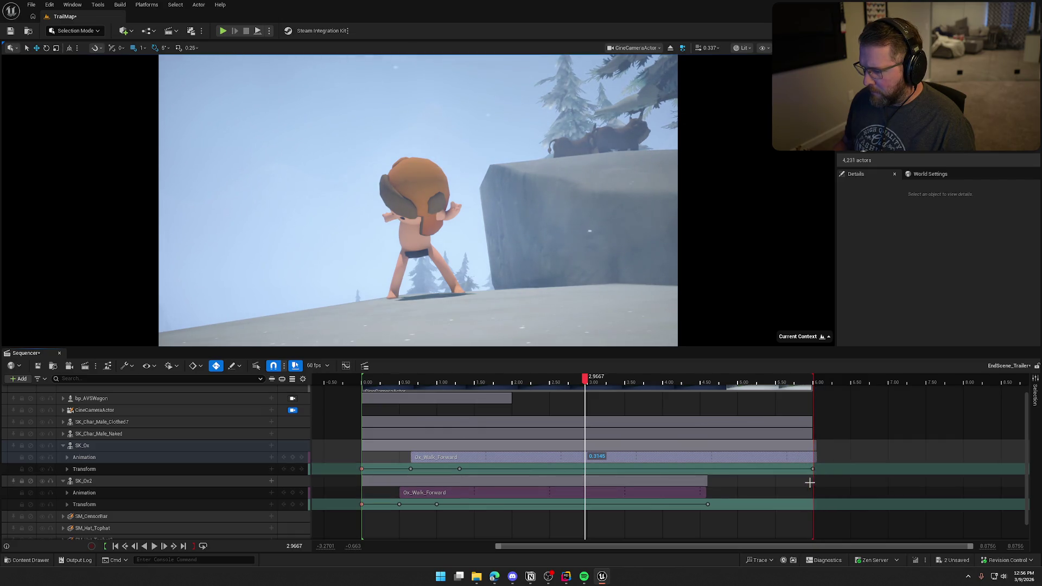
left_click_drag(707, 481, 808, 482)
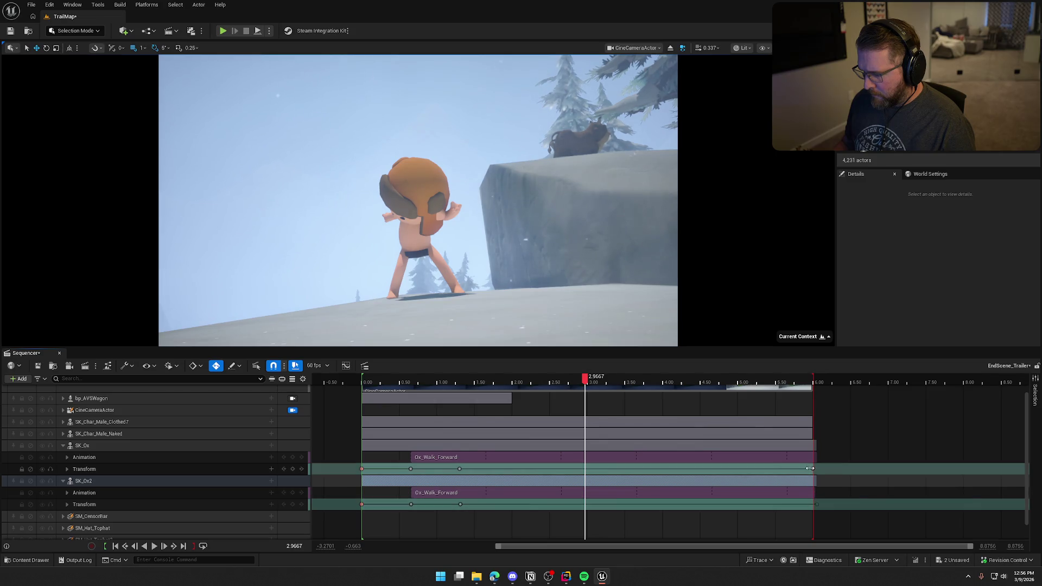
left_click_drag(811, 468, 815, 468)
left_click_drag(817, 382, 817, 384)
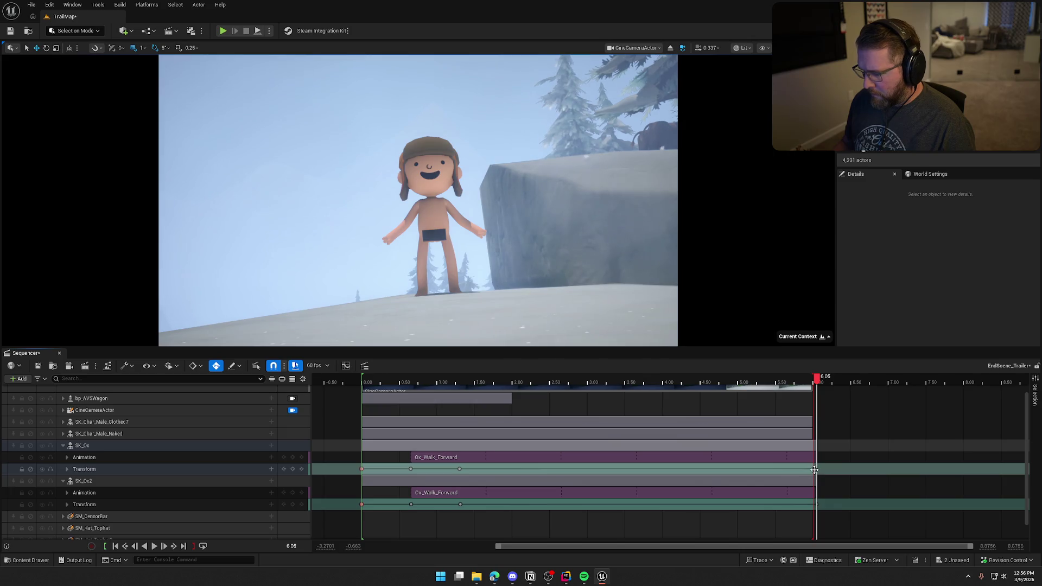
Step: Move both oxen further right along X, re-lock the cine camera, and play the shot
left_click(87, 445)
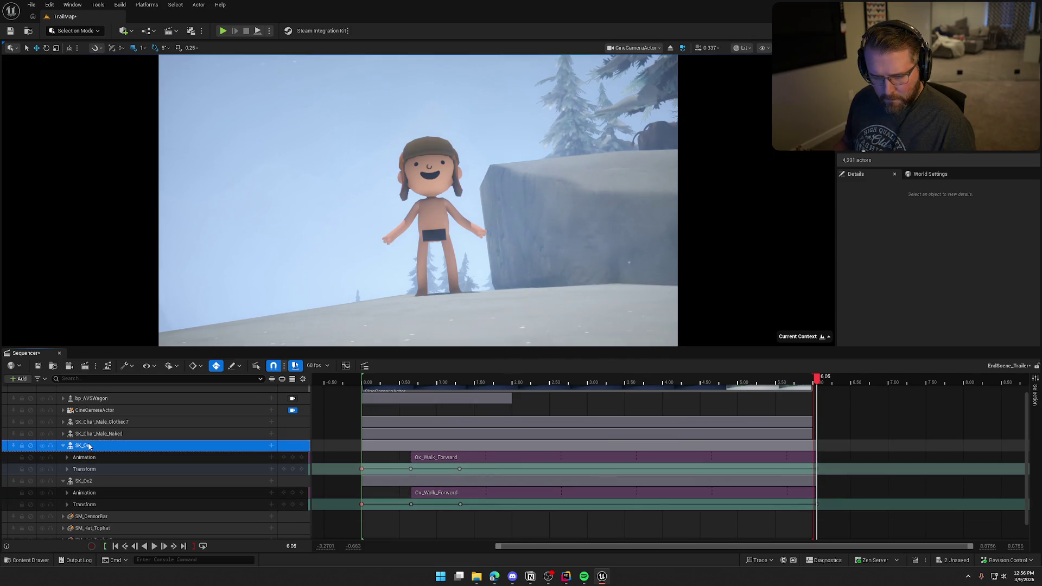
left_click(94, 481, "ctrl")
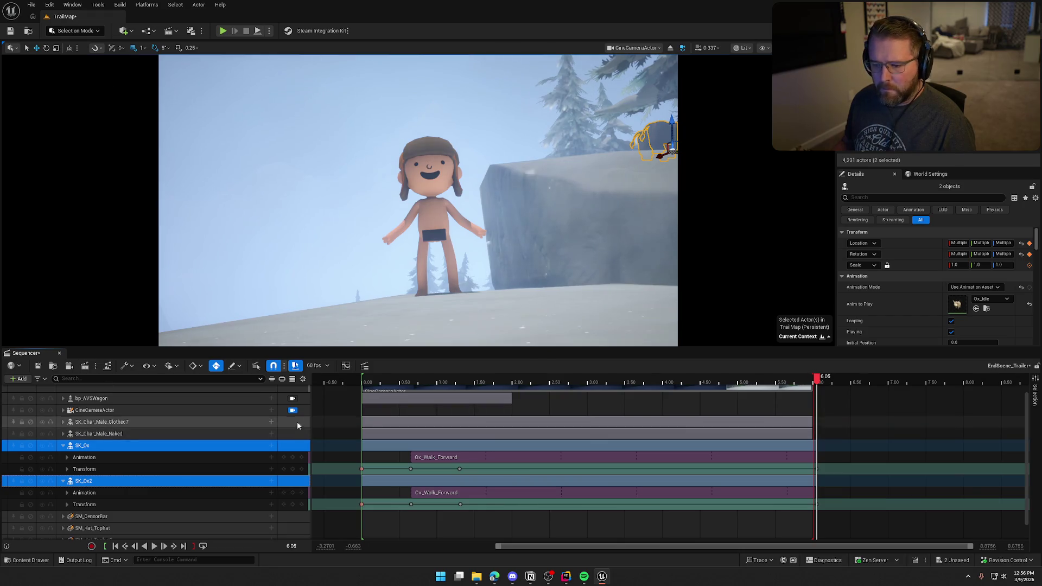
left_click(292, 410)
left_click_drag(690, 156, 761, 155)
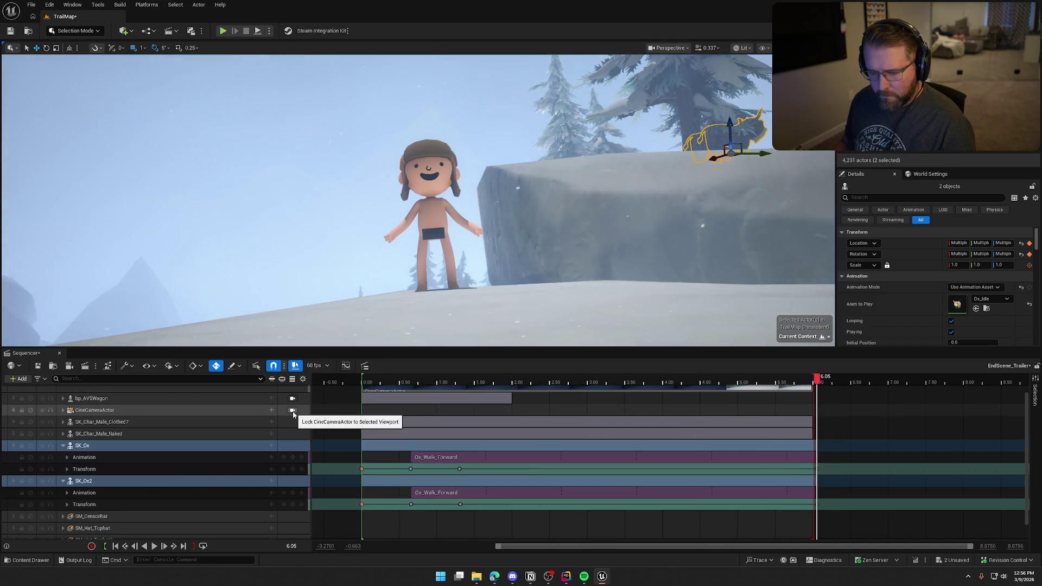
left_click(293, 411)
left_click_drag(817, 382, 360, 382)
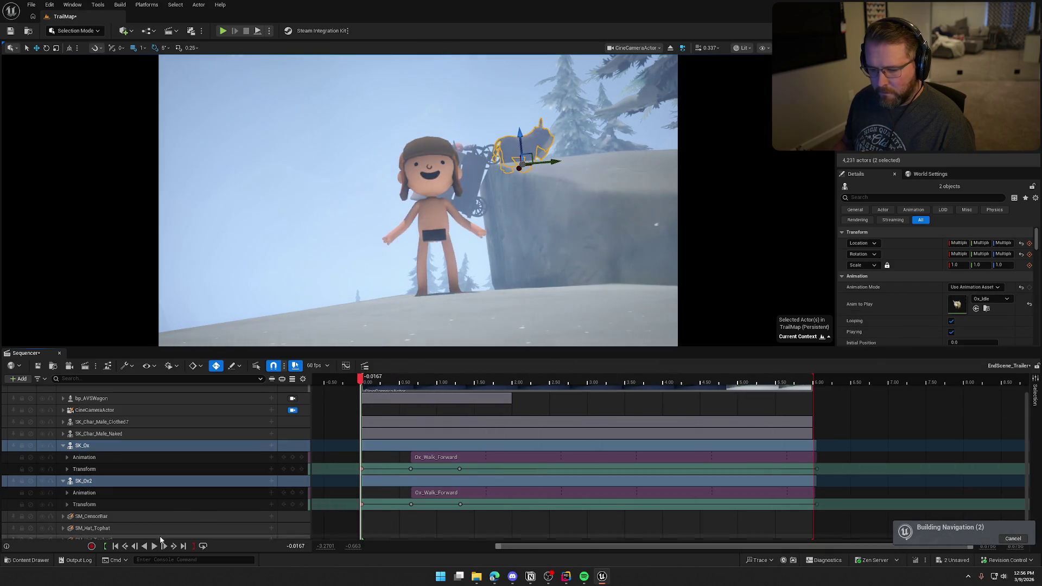
left_click(154, 545)
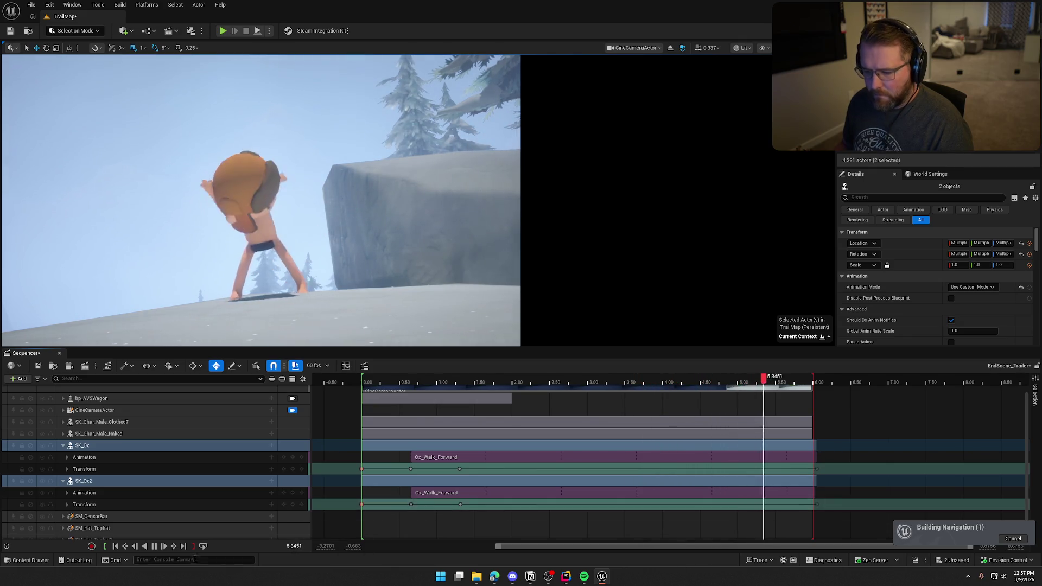
key("space")
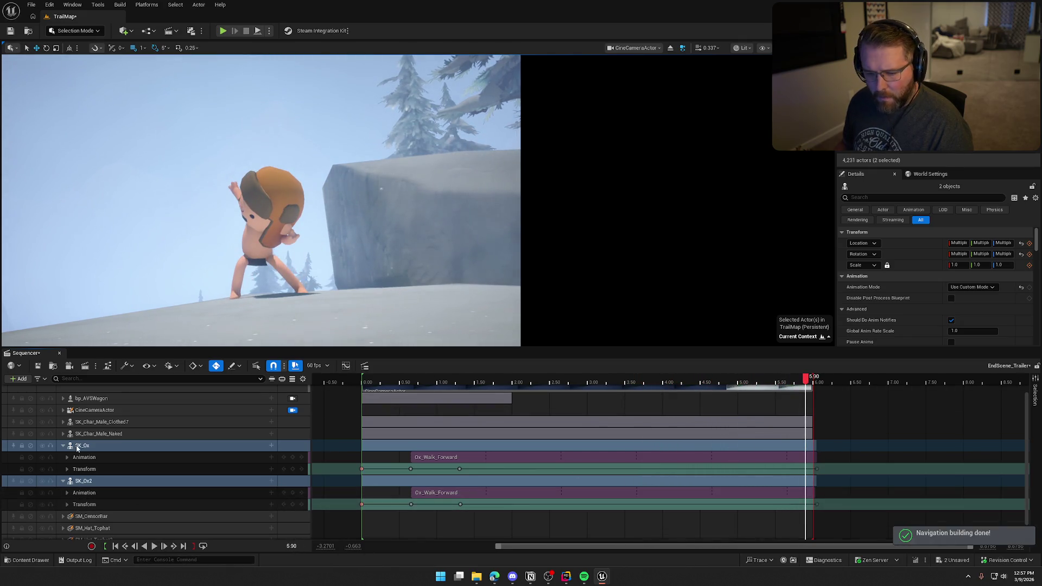
Step: At about 3.3 seconds, nudge the second ox slightly right and replay from the start
left_click(149, 447)
left_click_drag(805, 379, 611, 388)
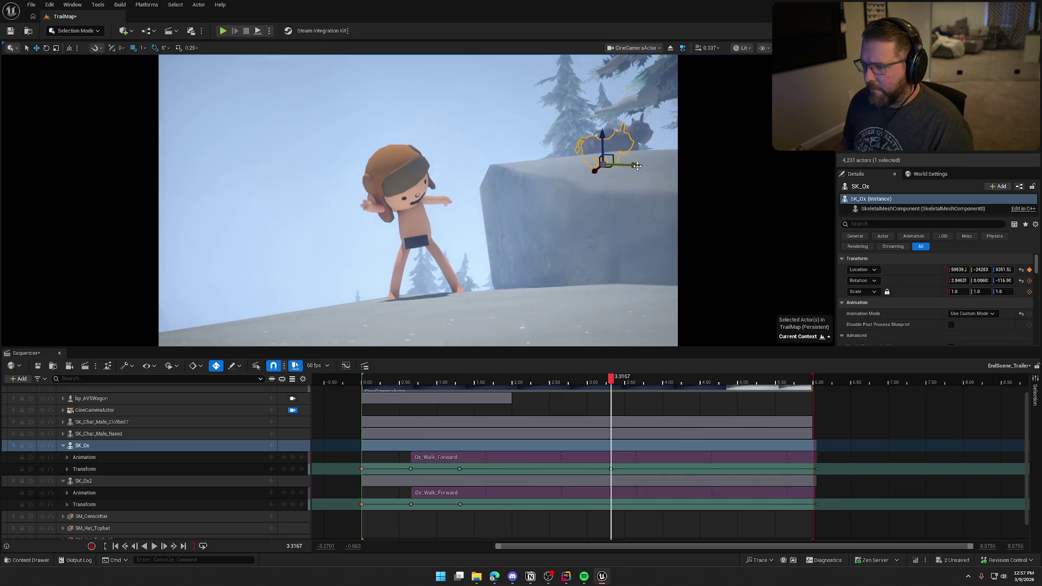
left_click(640, 137)
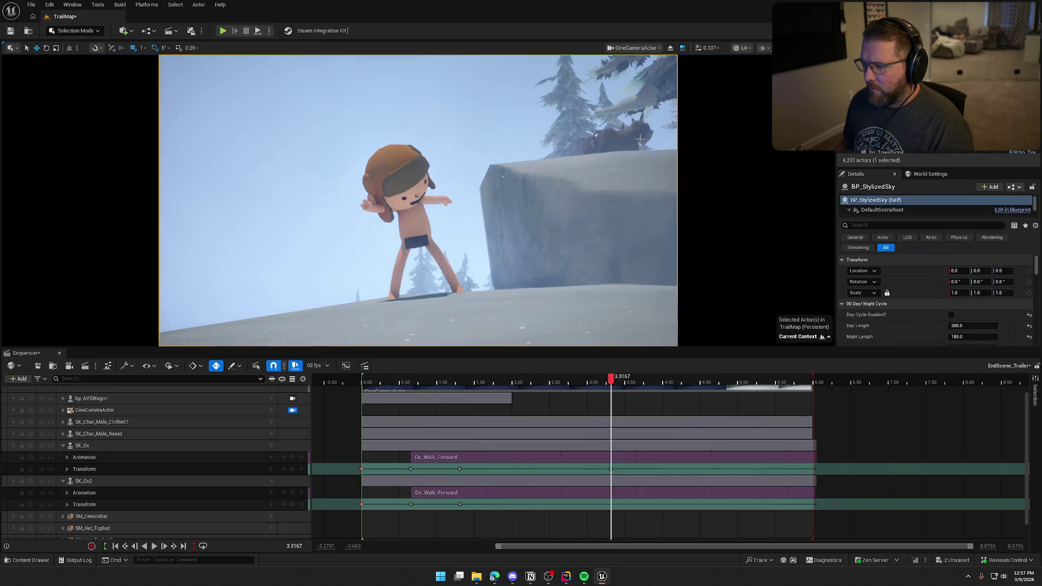
left_click(112, 481)
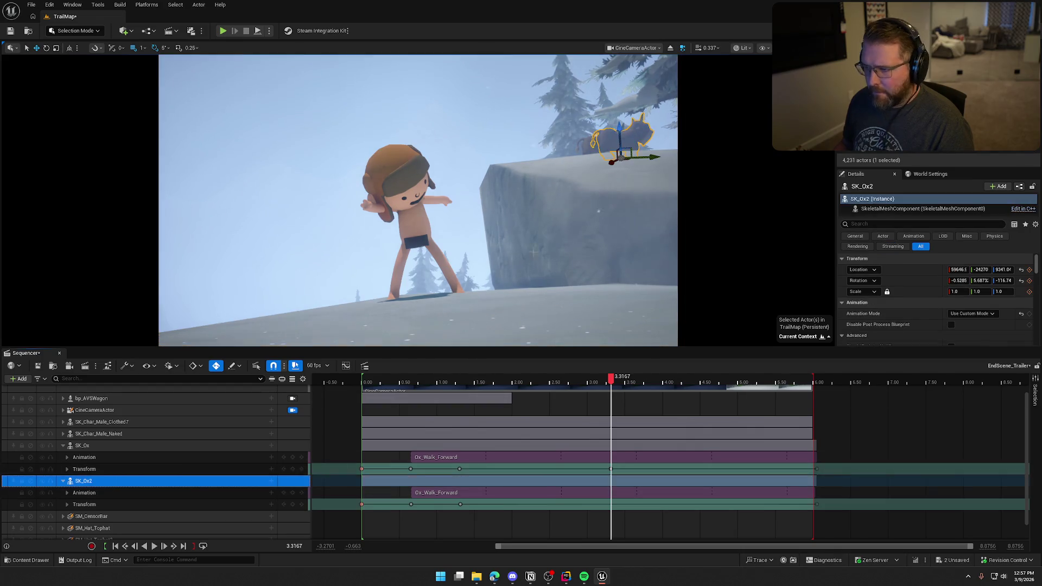
left_click_drag(651, 157, 660, 157)
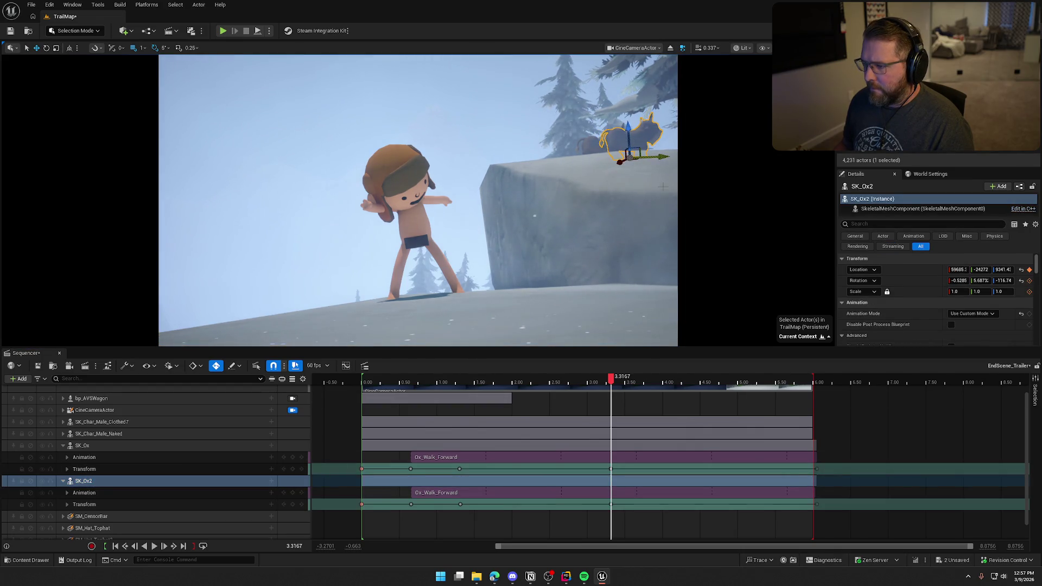
mouse_move(608, 384)
left_mouse_down()
mouse_move(472, 384)
mouse_move(756, 388)
mouse_move(363, 390)
left_mouse_up()
left_click(154, 546)
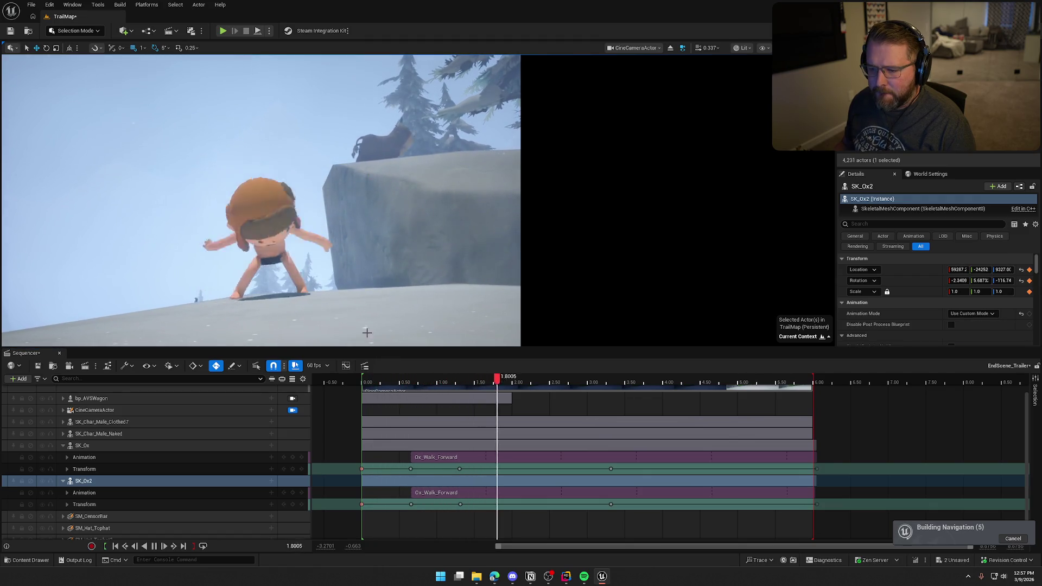
left_click(569, 391)
left_click_drag(570, 384, 362, 384)
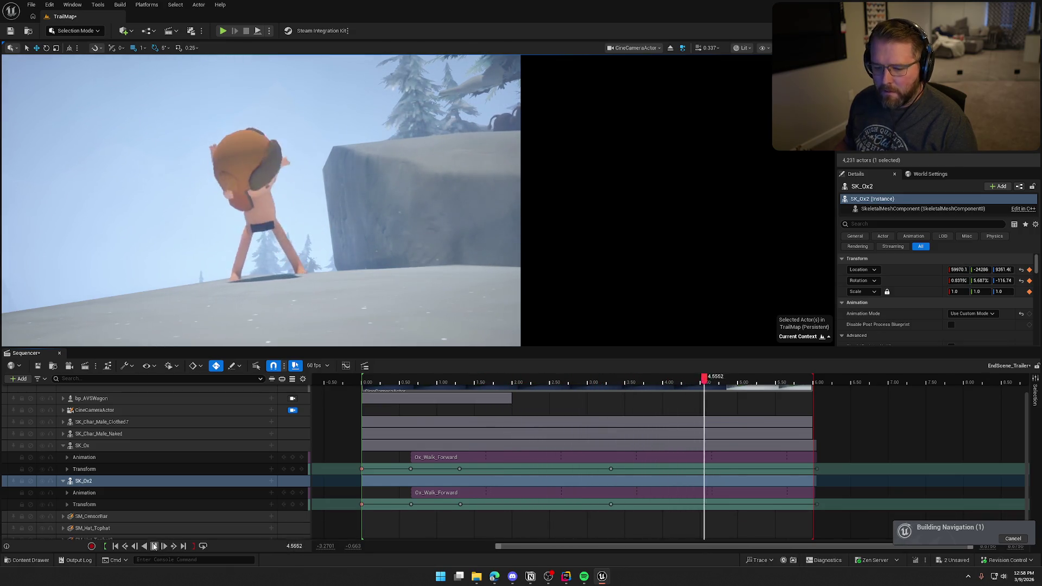
left_click(153, 546)
left_click(361, 469)
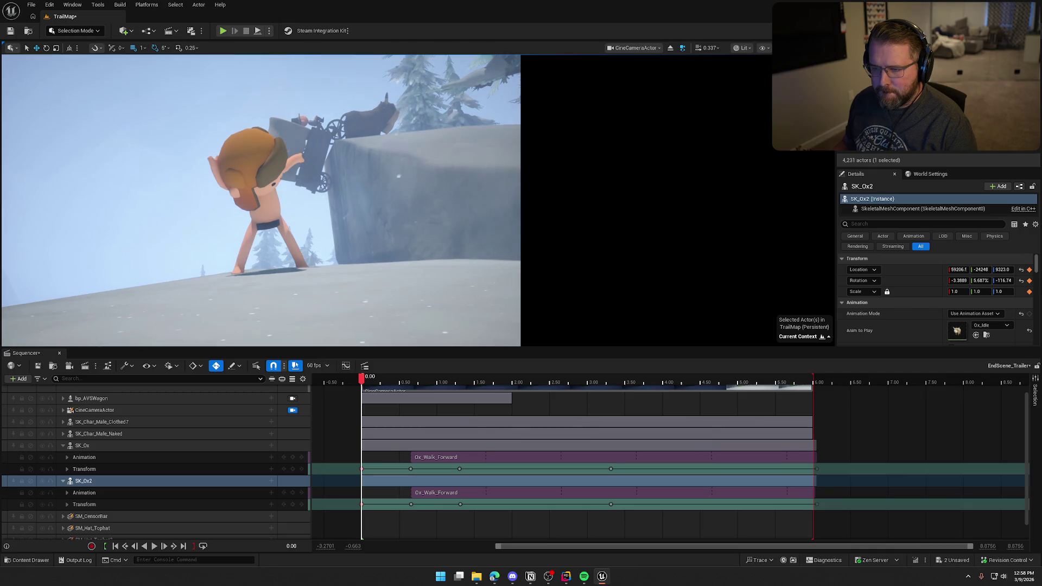
left_click(155, 546)
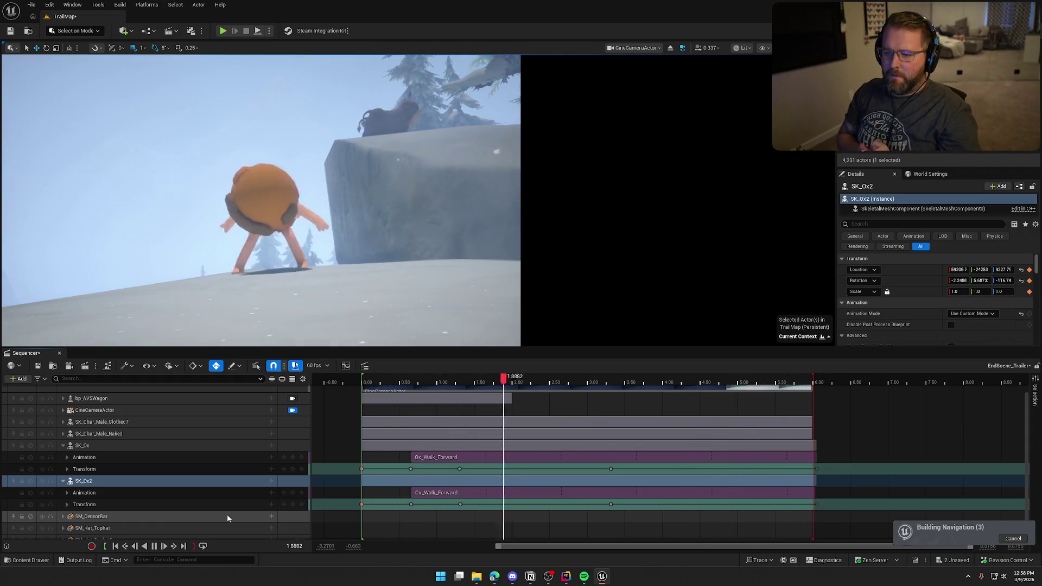
left_click(156, 546)
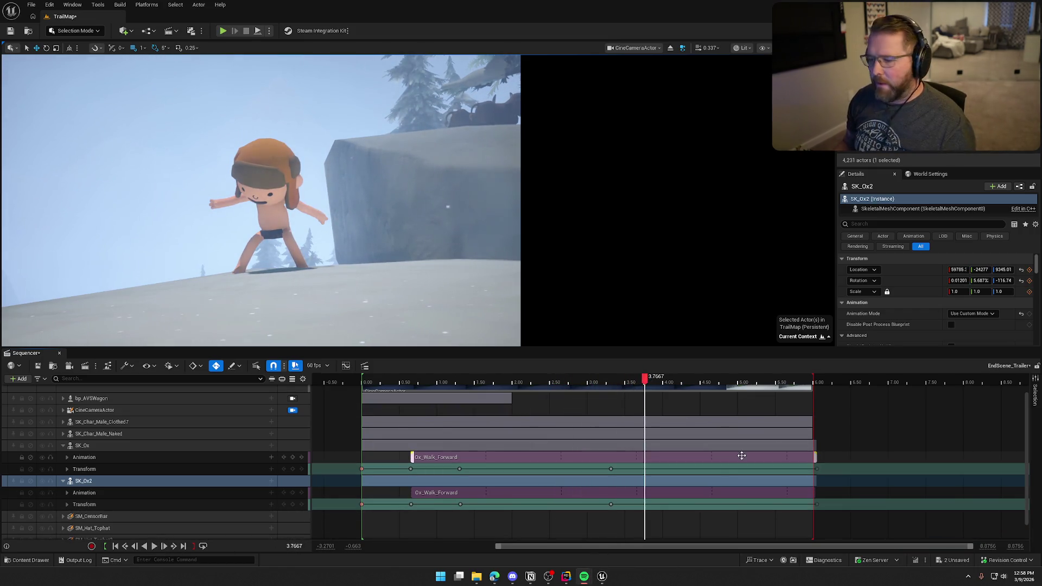
left_click_drag(644, 378, 363, 383)
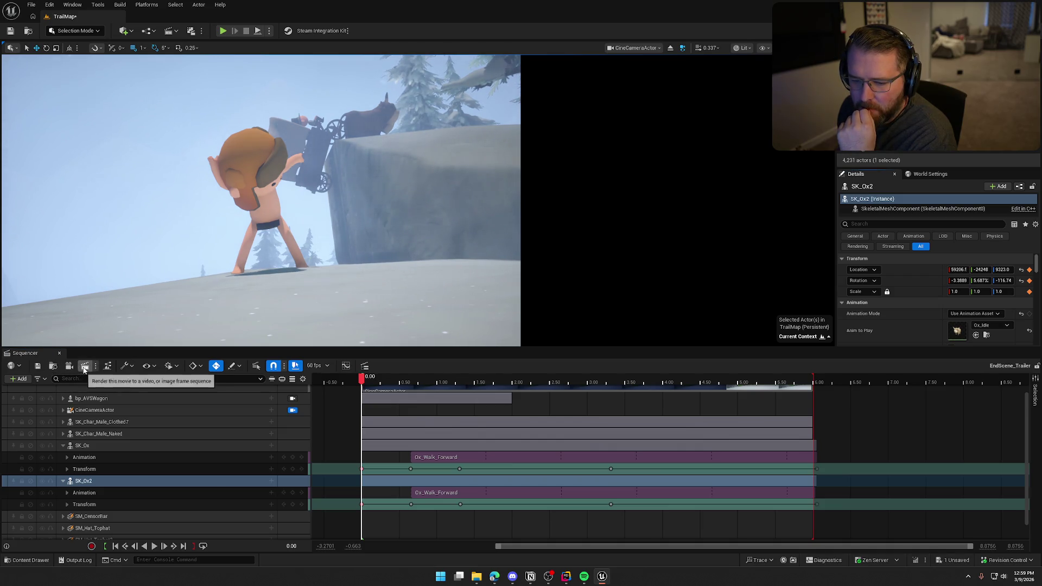
left_click(85, 366)
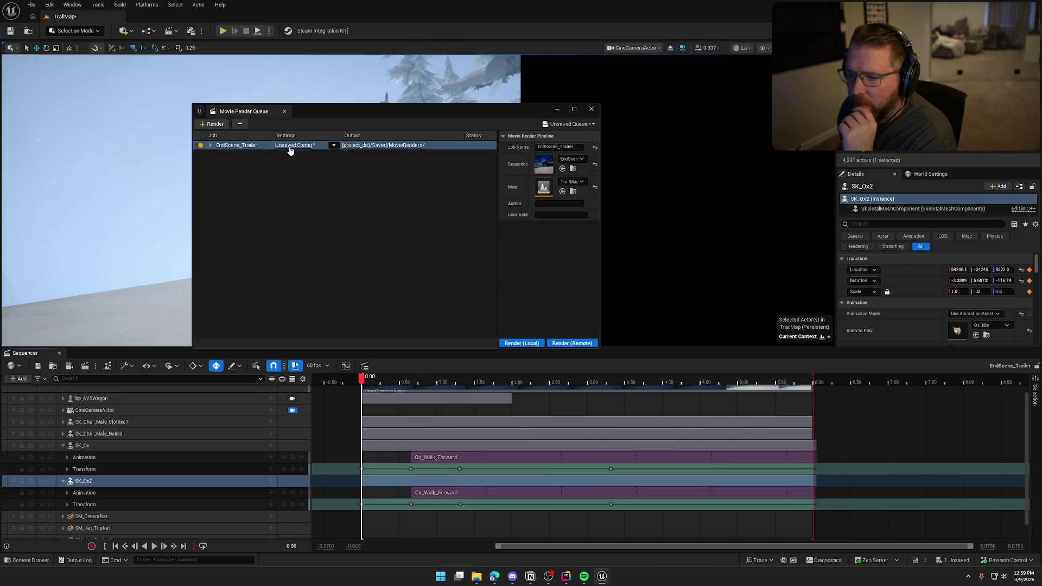
Step: Add an H.264 MP4 [8bit] export to the EndScene_Trailer job with Include Audio unchecked
left_click(211, 146)
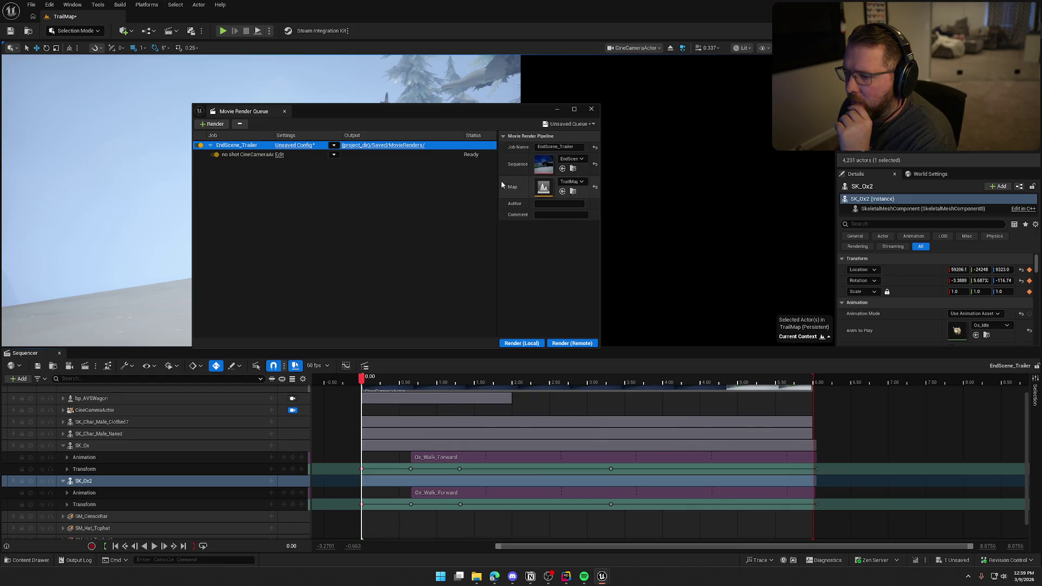
left_click_drag(497, 181, 449, 184)
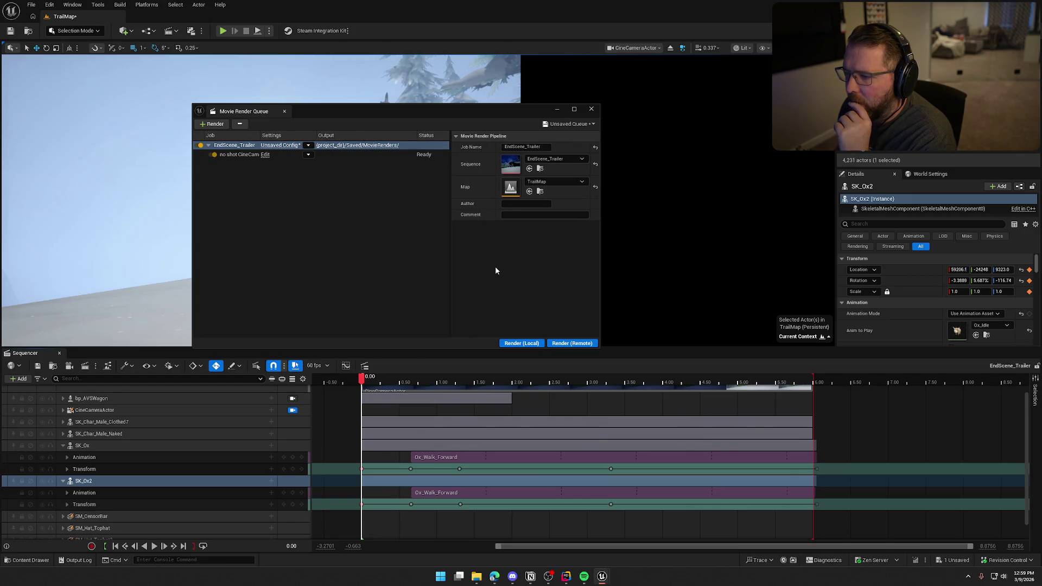
left_click(275, 146)
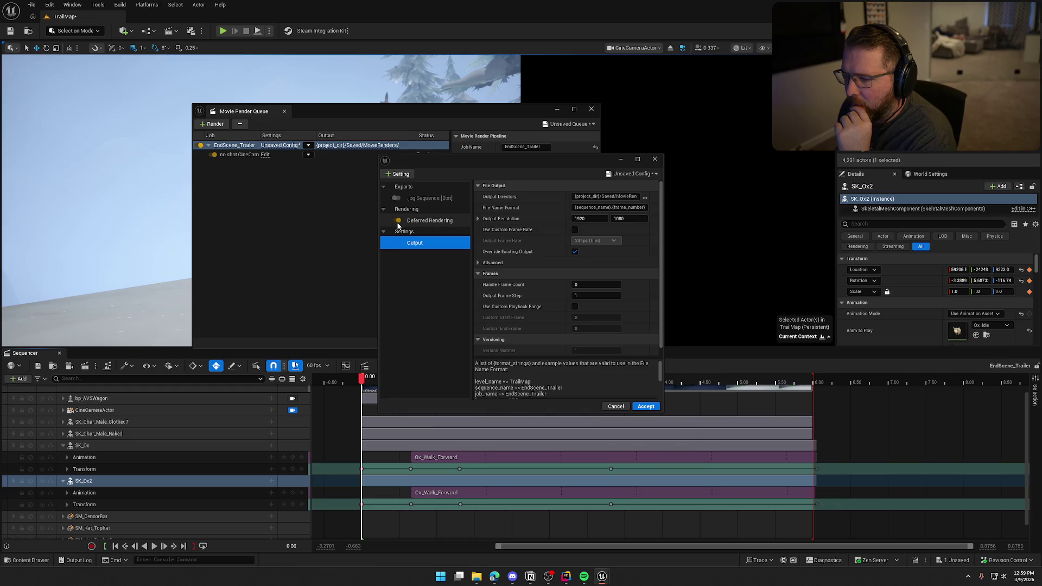
left_click(405, 188)
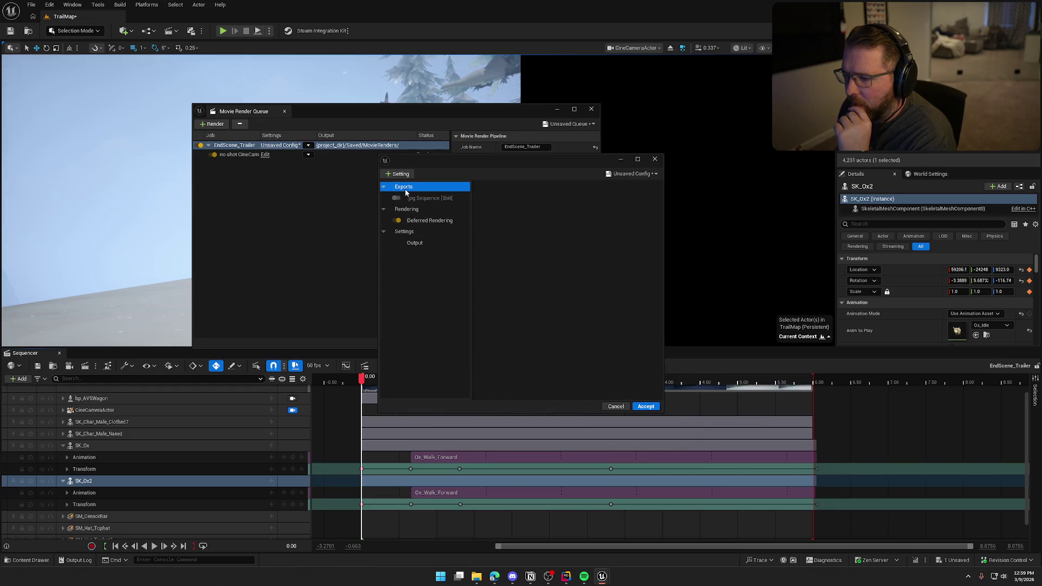
left_click(402, 174)
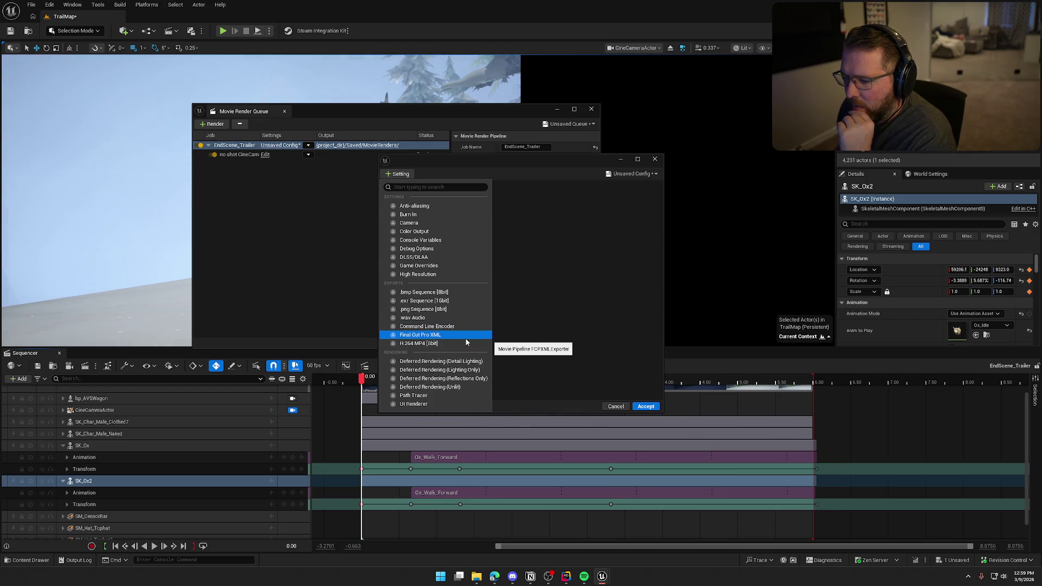
left_click(447, 343)
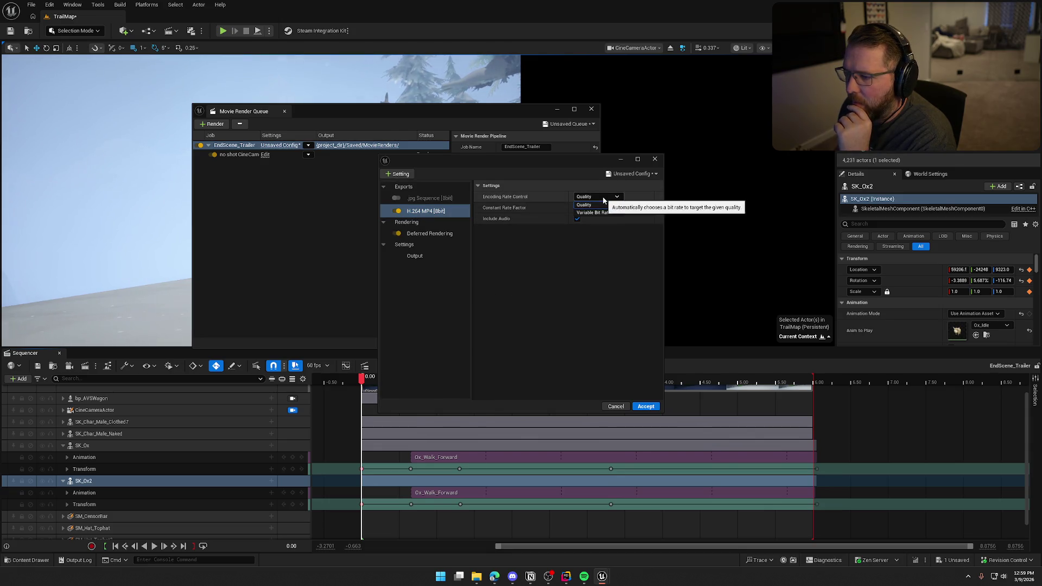
left_click(576, 219)
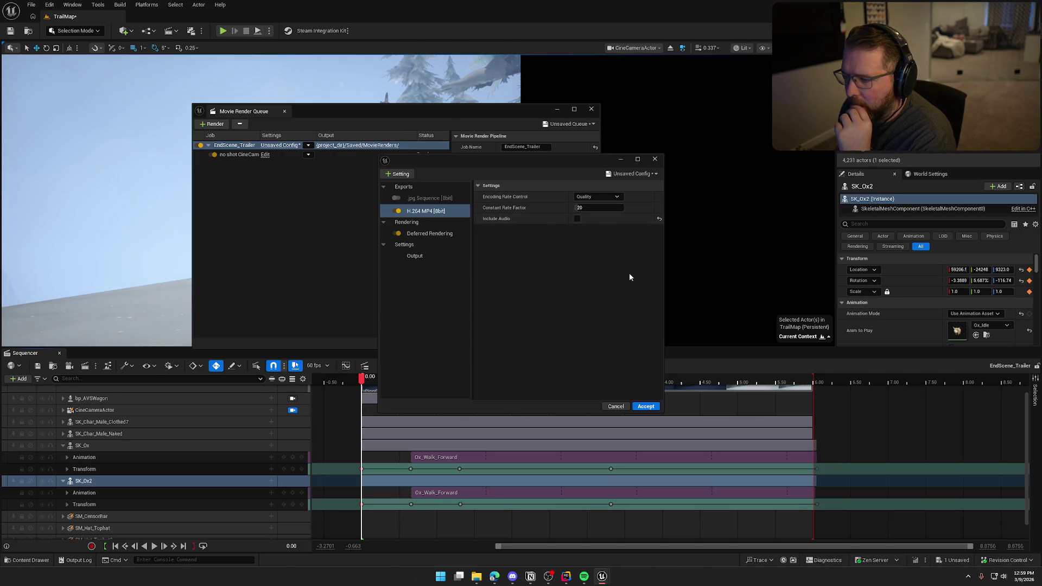
left_click(645, 407)
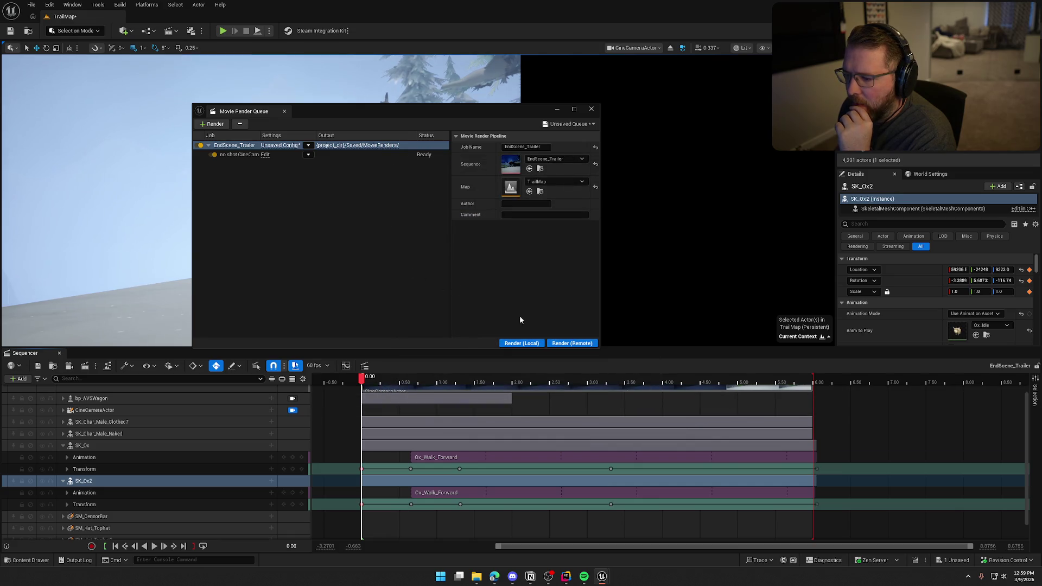
Step: Render the EndScene_Trailer job locally and dismiss the errors notification afterwards
left_click(524, 344)
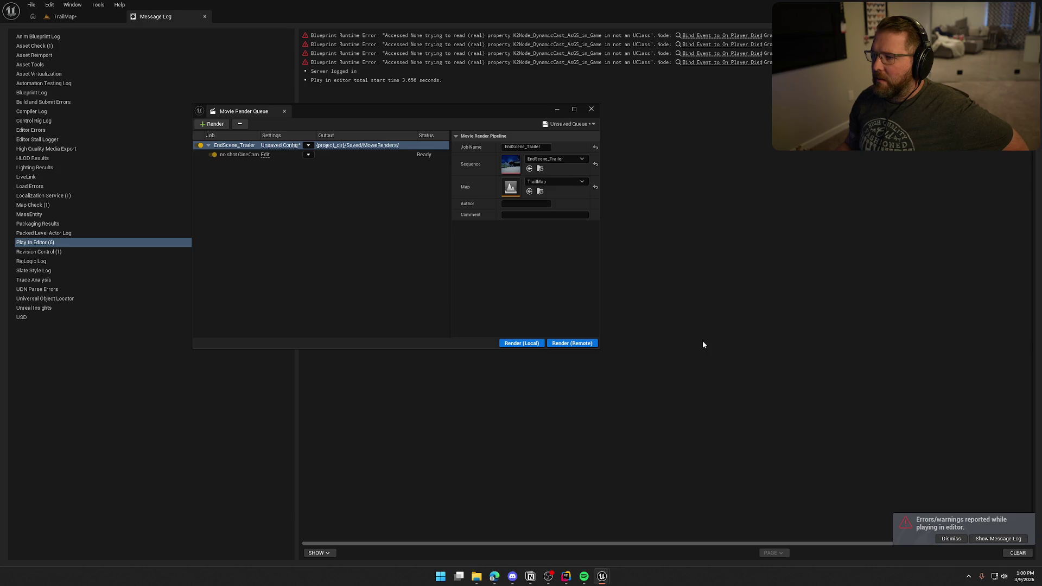
left_click(950, 537)
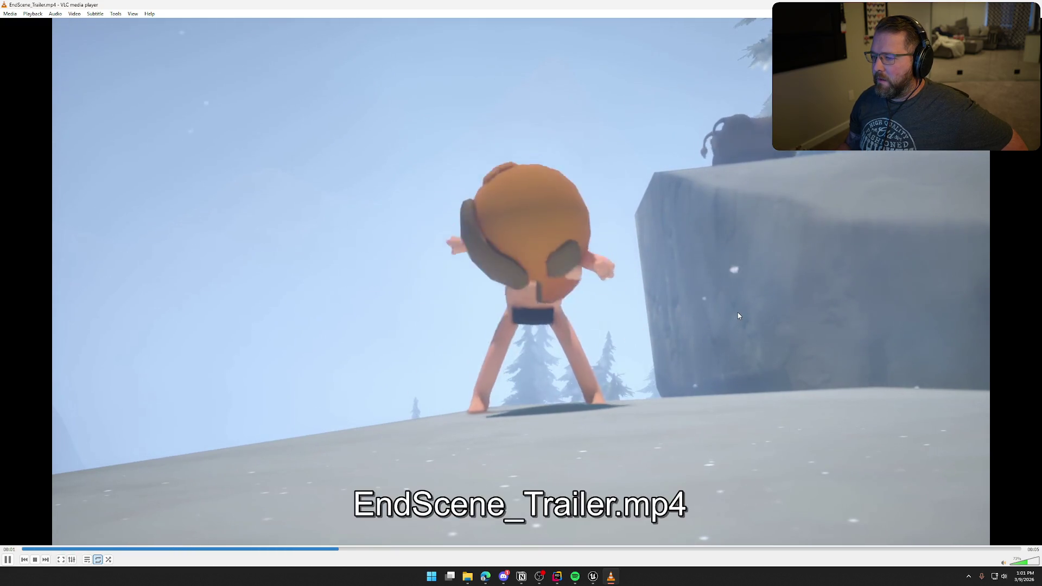
key("ctrl+q")
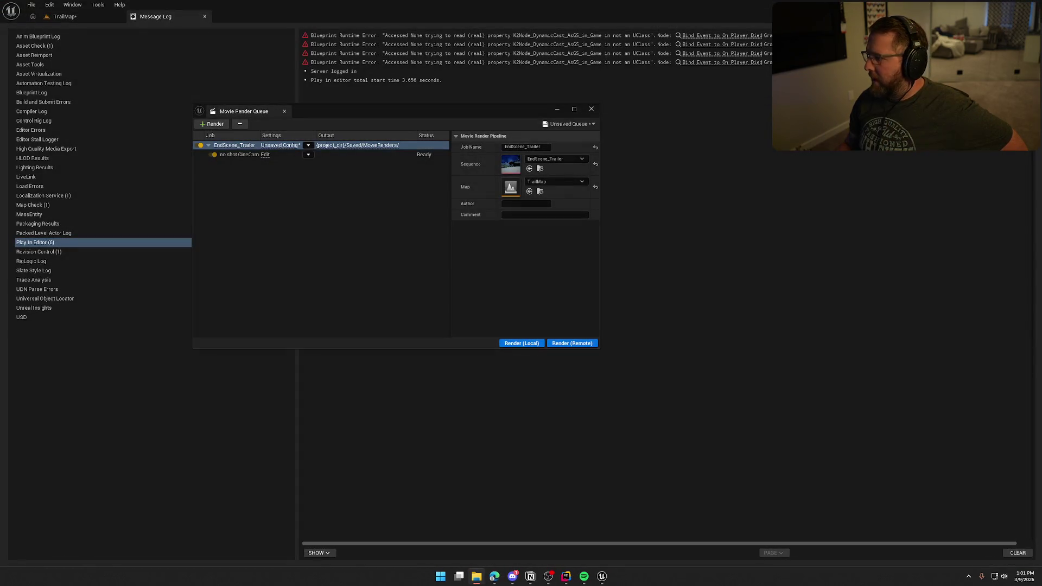
Step: Close the message log and render queue, then pilot the CineCameraActor and expand its tracks
left_click(204, 17)
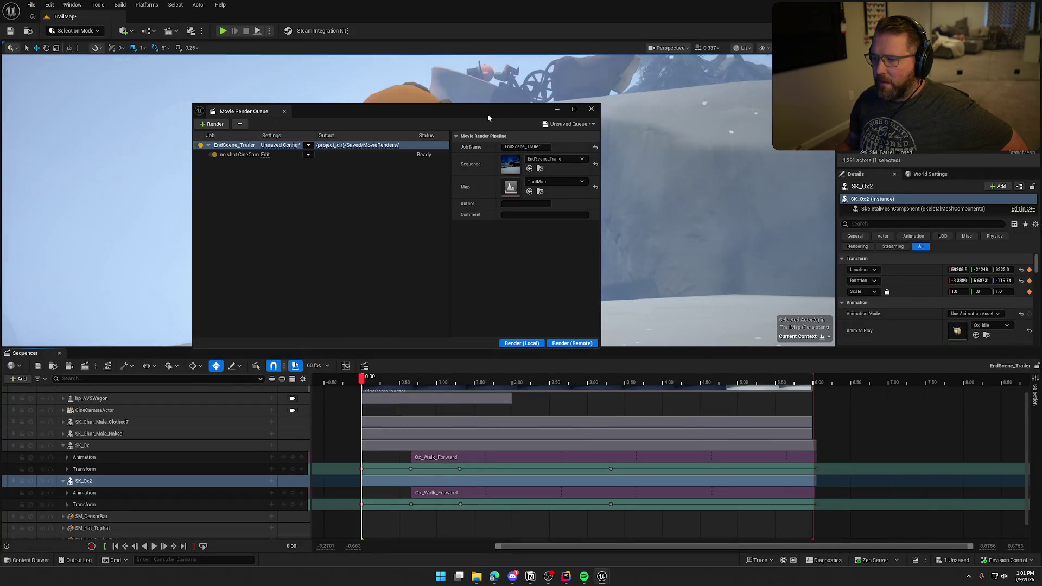
left_click(590, 110)
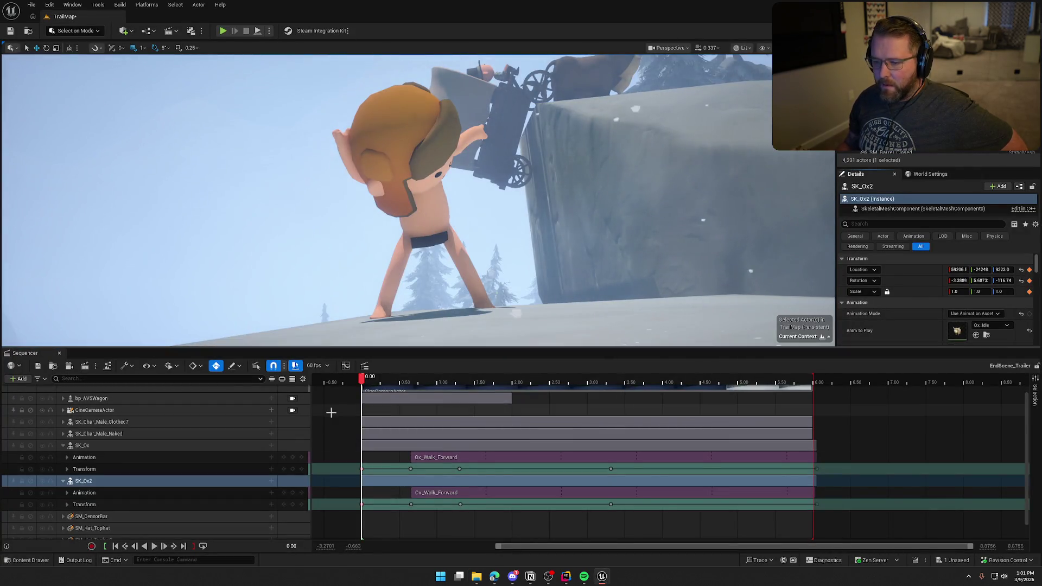
left_click(292, 410)
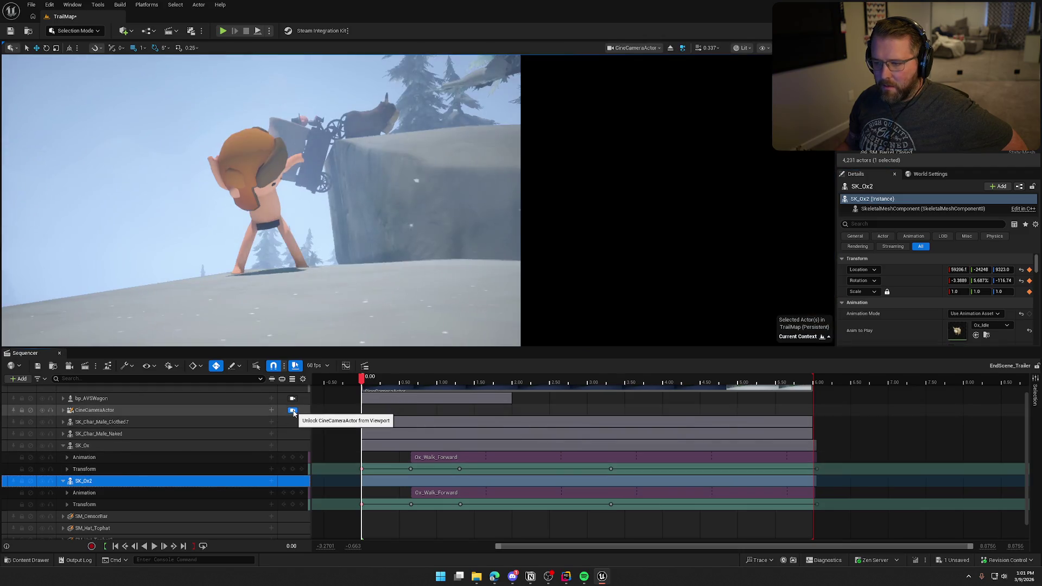
left_click(98, 410)
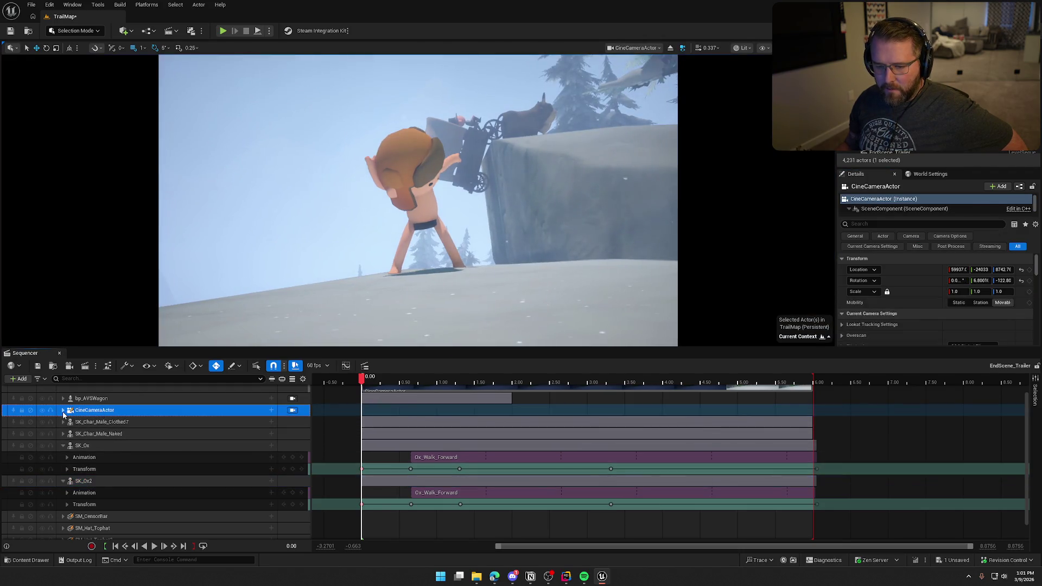
left_click(63, 410)
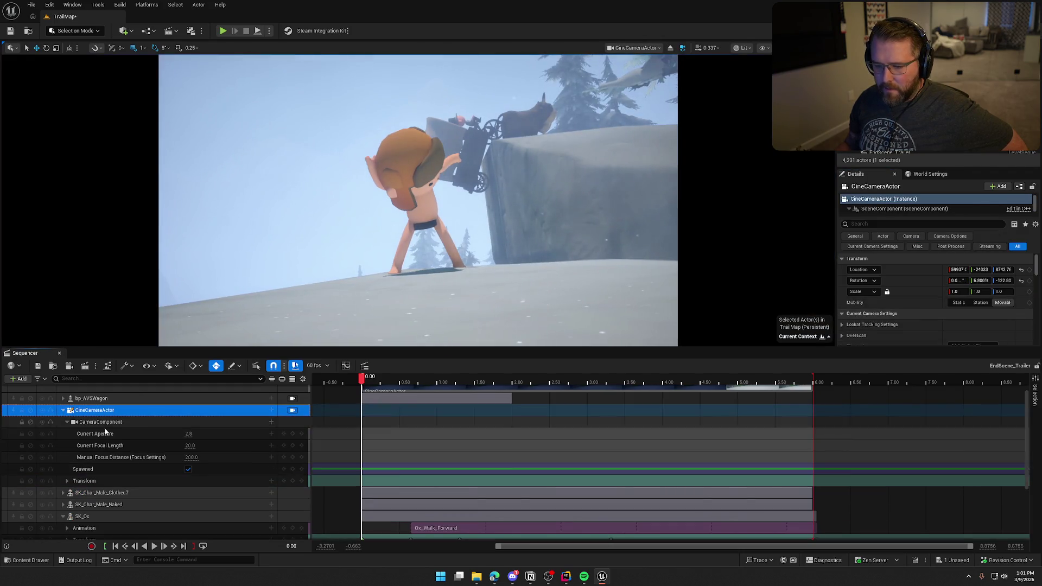
Step: Set the cine camera's Manual Focus Distance to 10000 and reopen the Movie Render Queue
left_click(191, 457)
type("10")
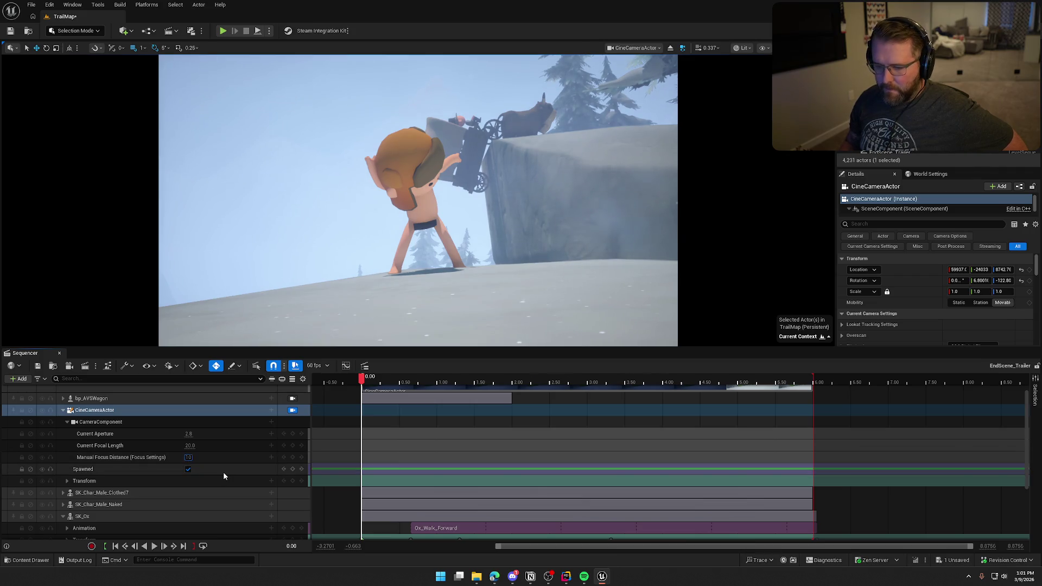
key("Return")
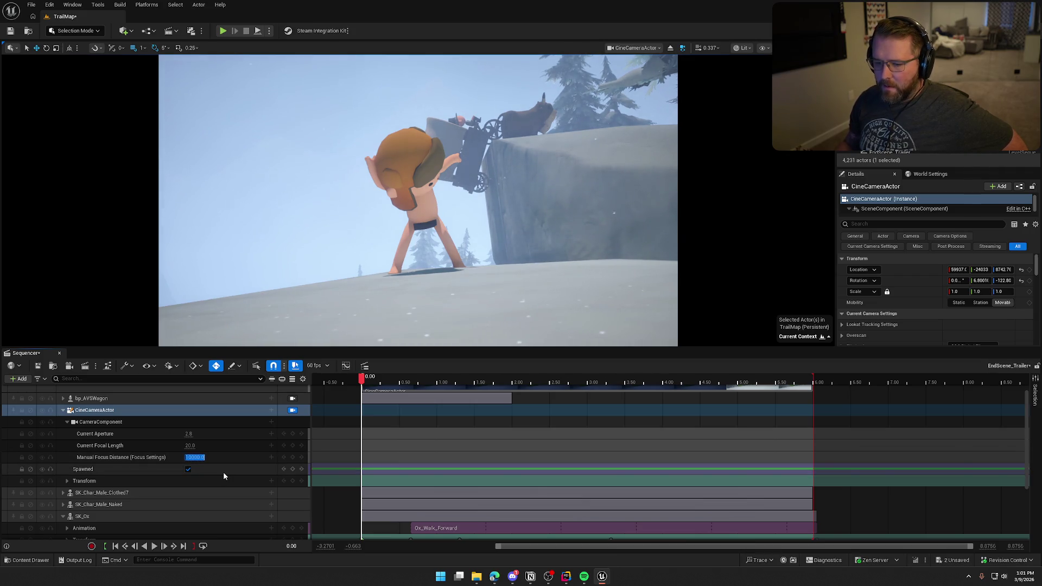
left_click(171, 458)
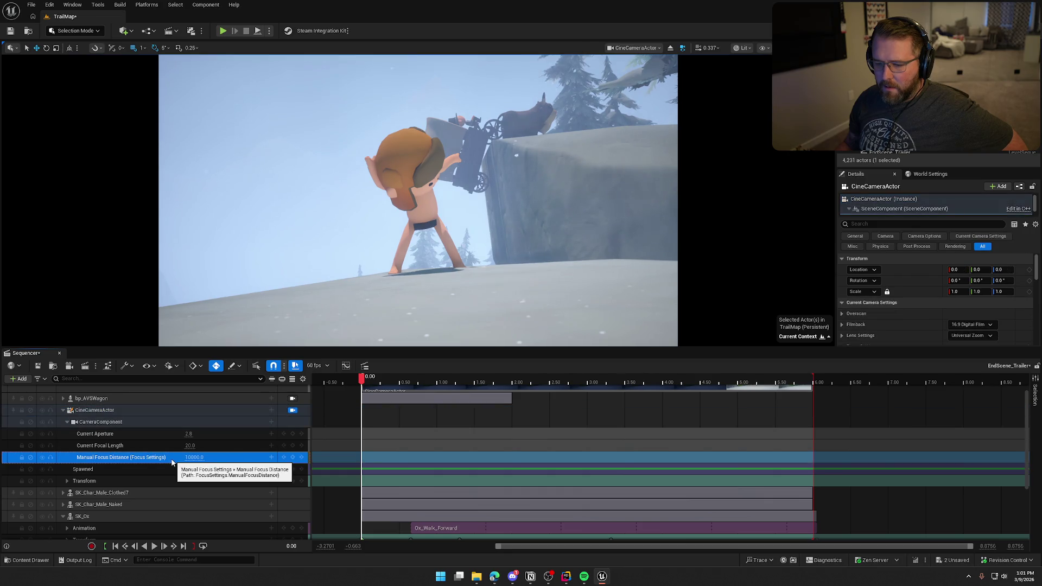
left_click(163, 446)
left_click(69, 366)
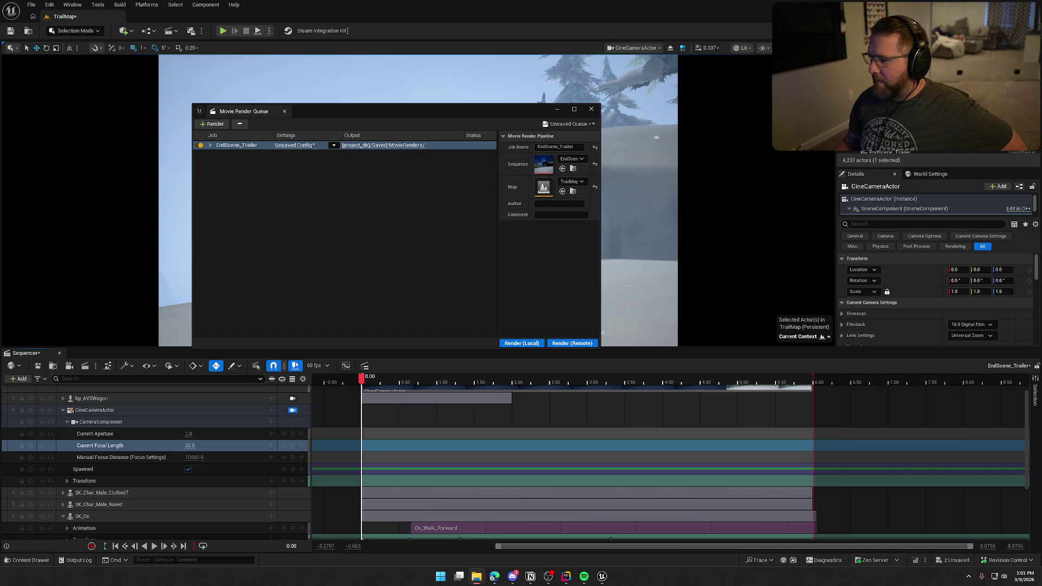
Step: Re-render EndScene_Trailer.mp4 locally, review it in VLC, then close VLC, render queue and message log
left_click(521, 342)
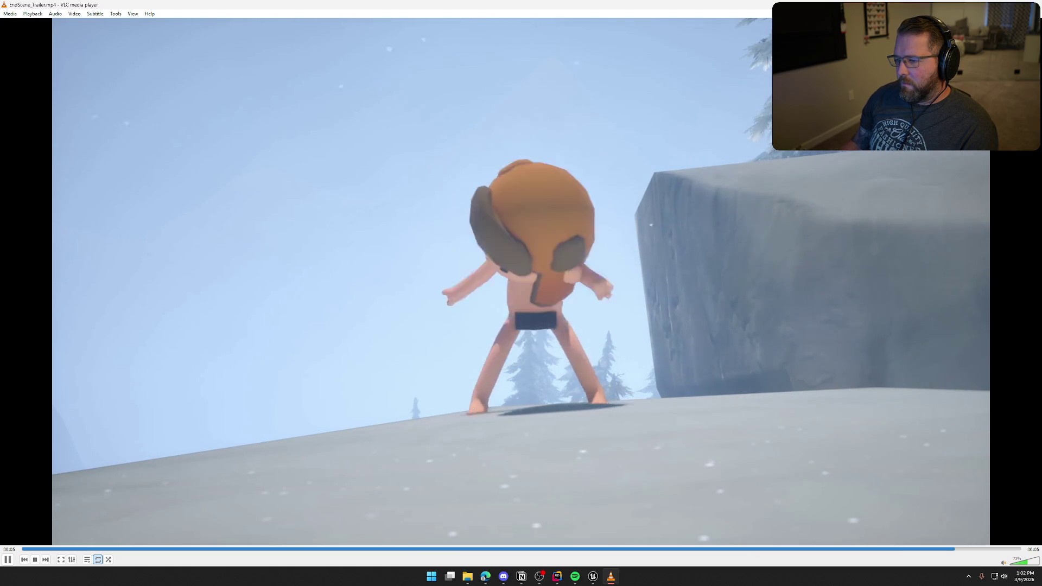
key("alt+F4")
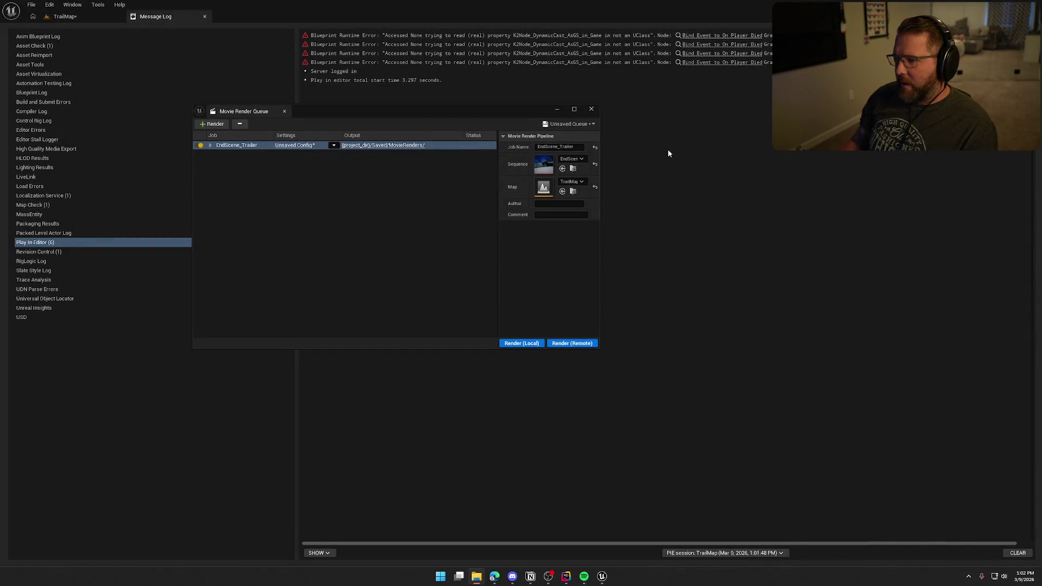
left_click(591, 108)
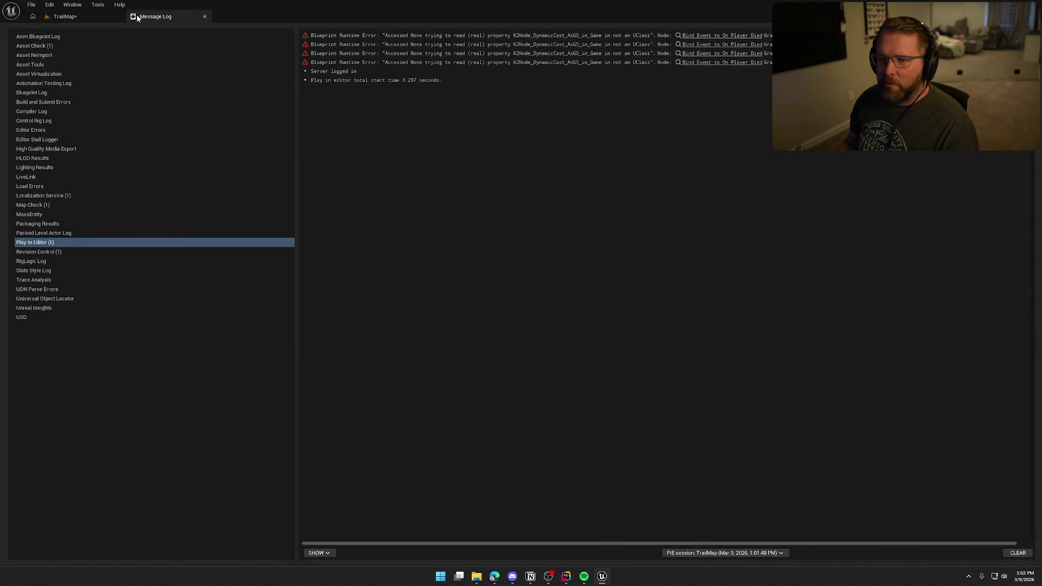
left_click(204, 16)
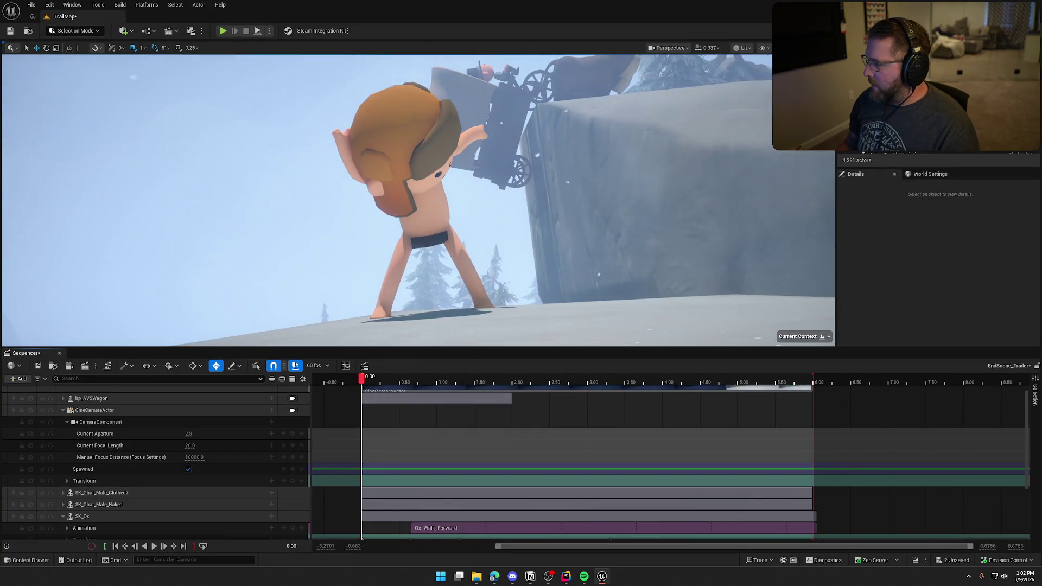
Step: Key the CineCameraActor's transform at 0.00, pilot it, and key a new camera position at 2.00
key("alt+Tab")
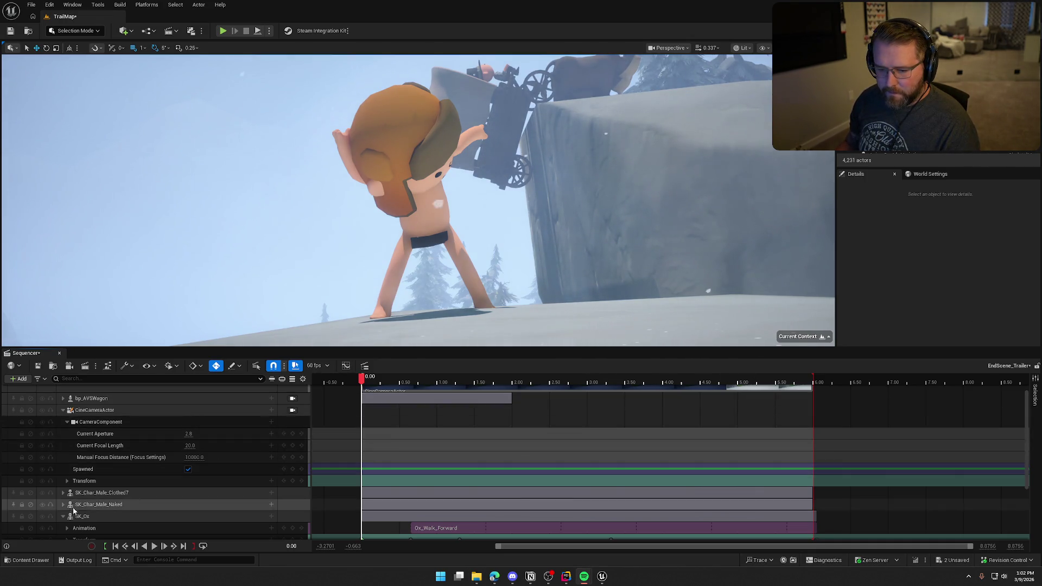
scroll(65, 517, "down", 1)
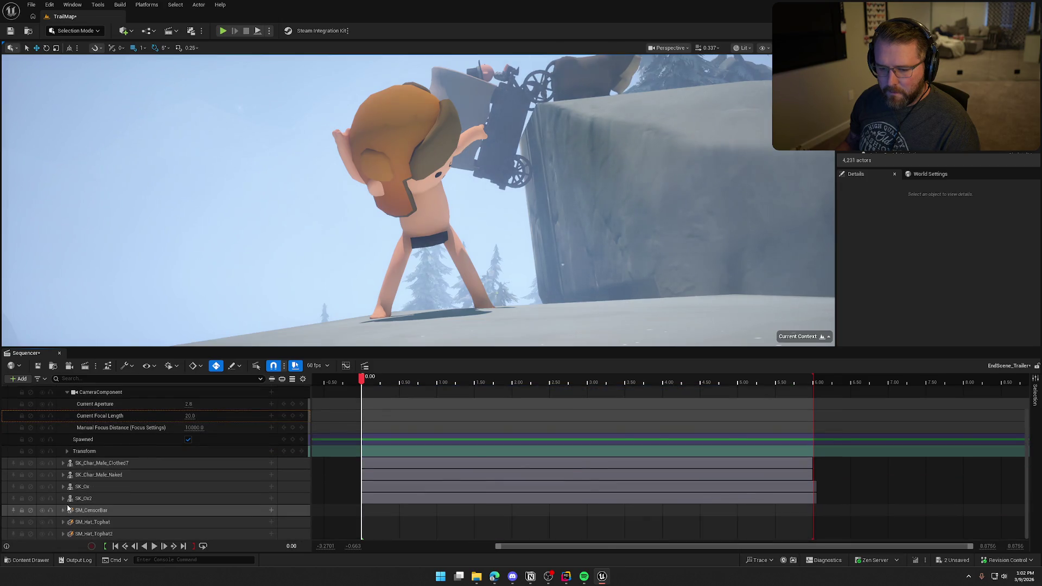
scroll(176, 467, "up", 2)
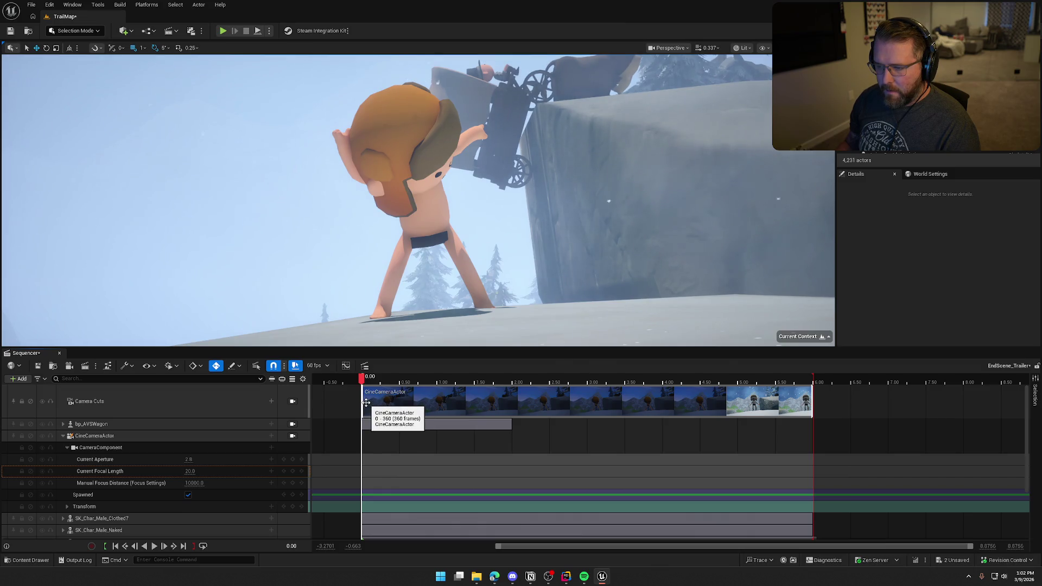
left_click(293, 506)
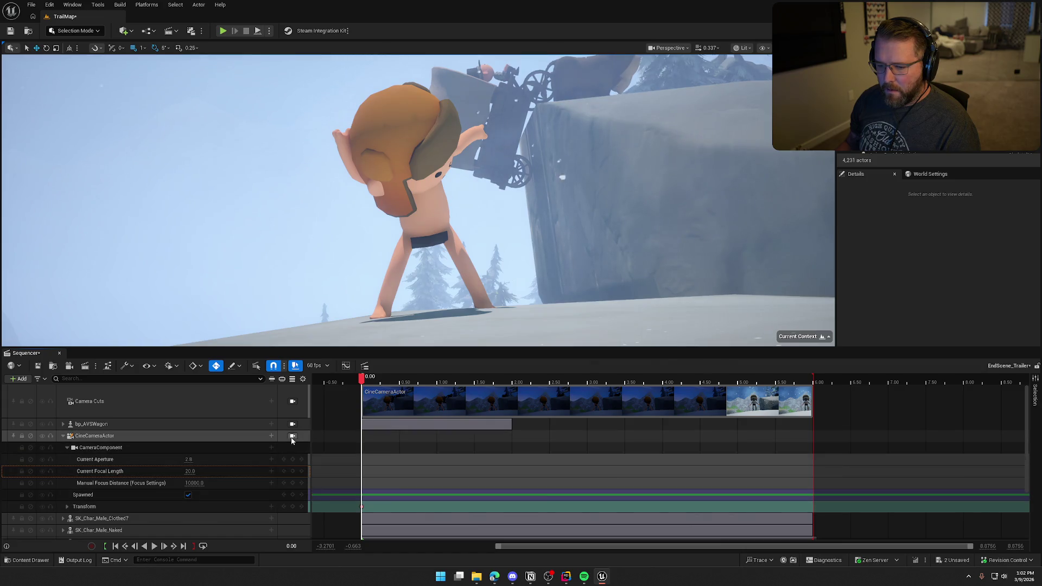
left_click(292, 437)
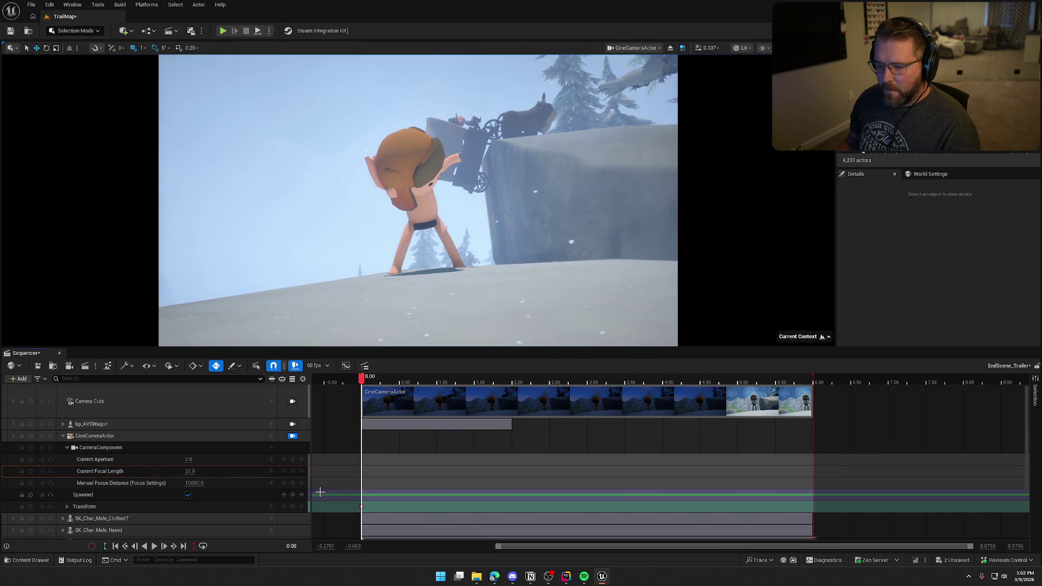
left_click_drag(361, 508, 511, 506)
left_click_drag(512, 380, 362, 394)
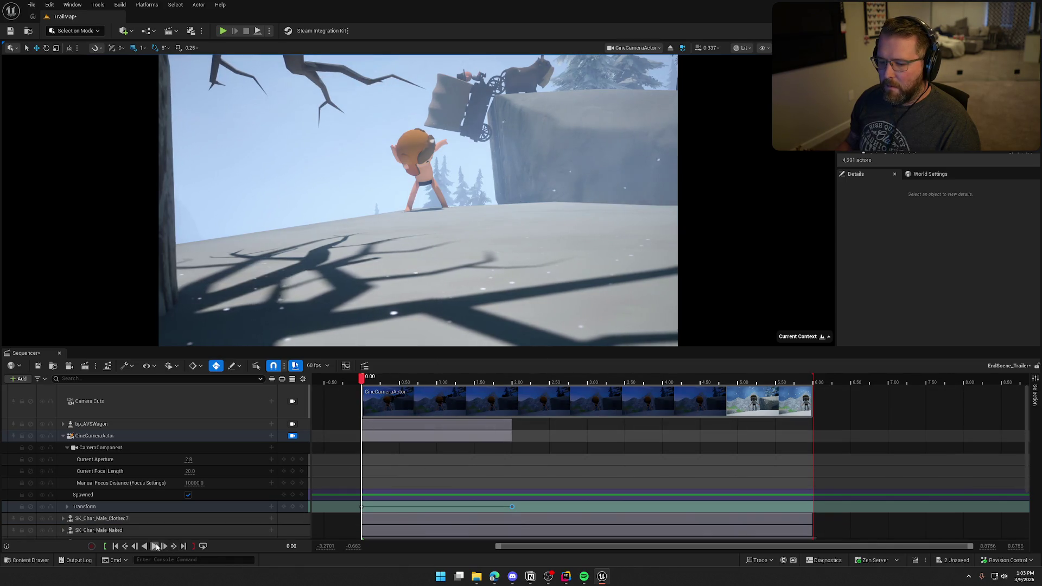
Step: Preview the camera move and key the camera's transform at 2.00 and 5.00
left_click(156, 546)
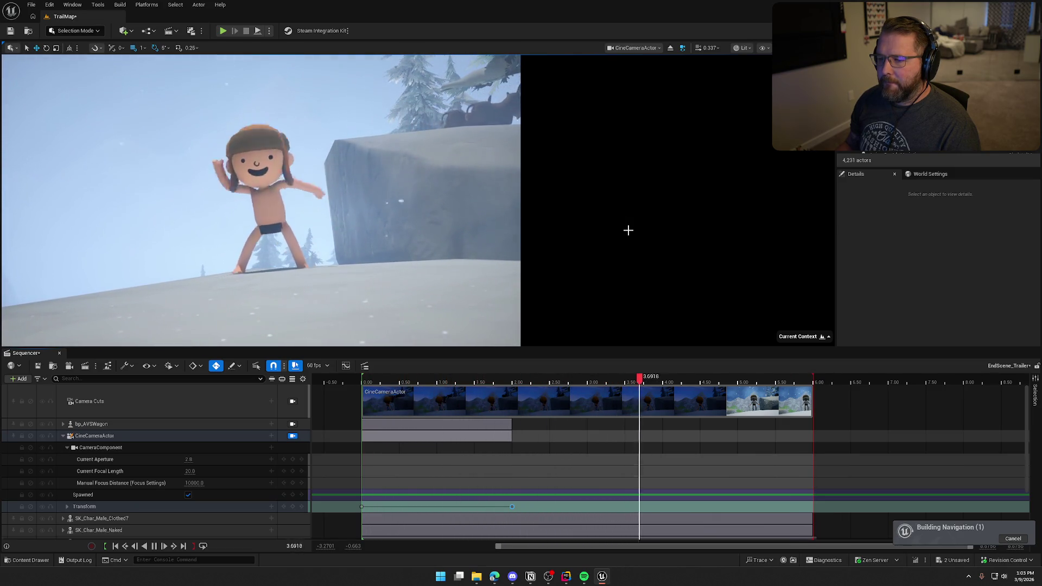
left_click(154, 545)
left_click_drag(368, 378, 515, 387)
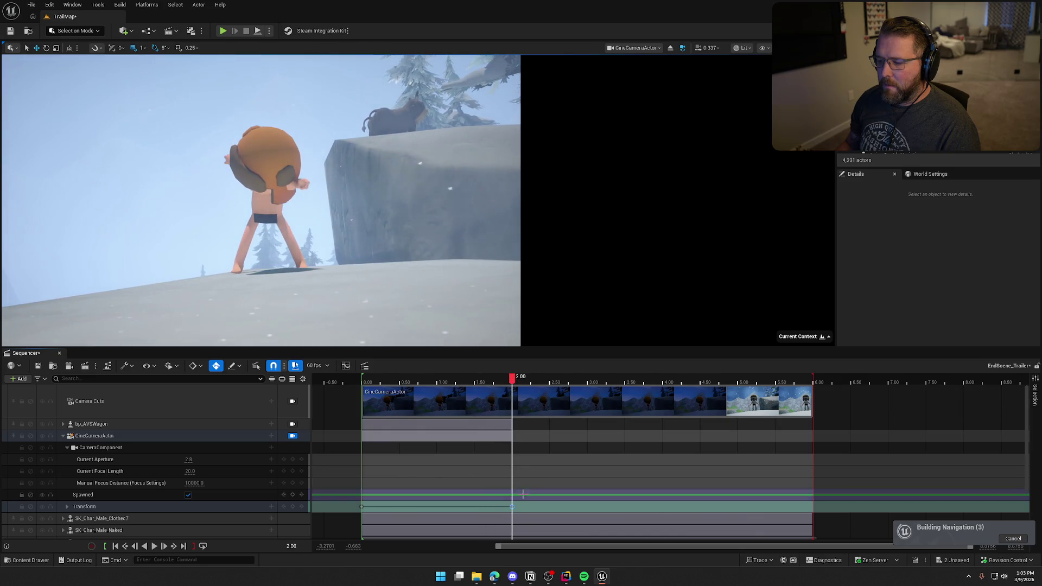
key("Return")
left_click_drag(539, 383, 654, 392)
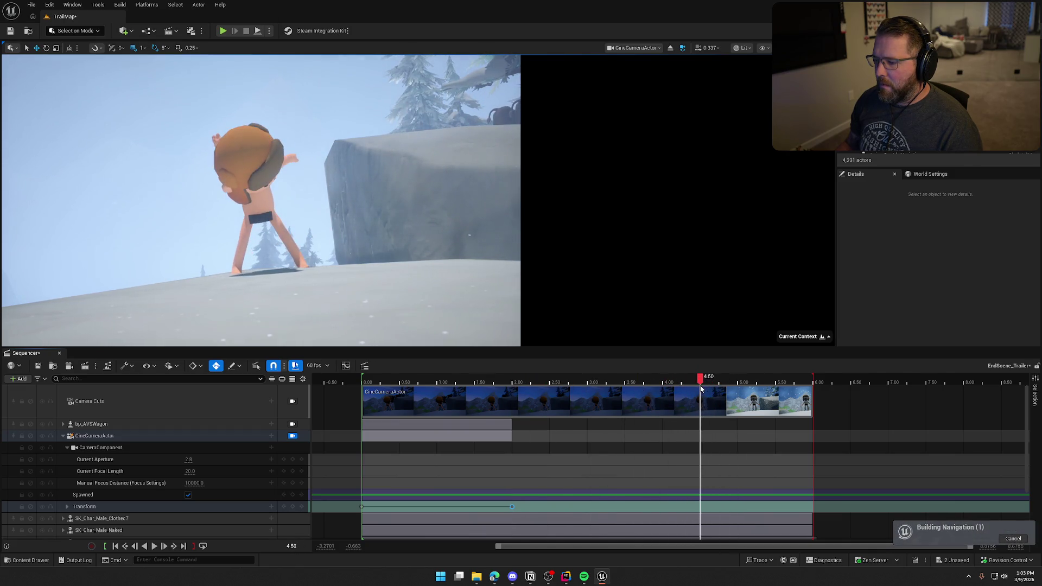
left_click_drag(700, 388, 737, 384)
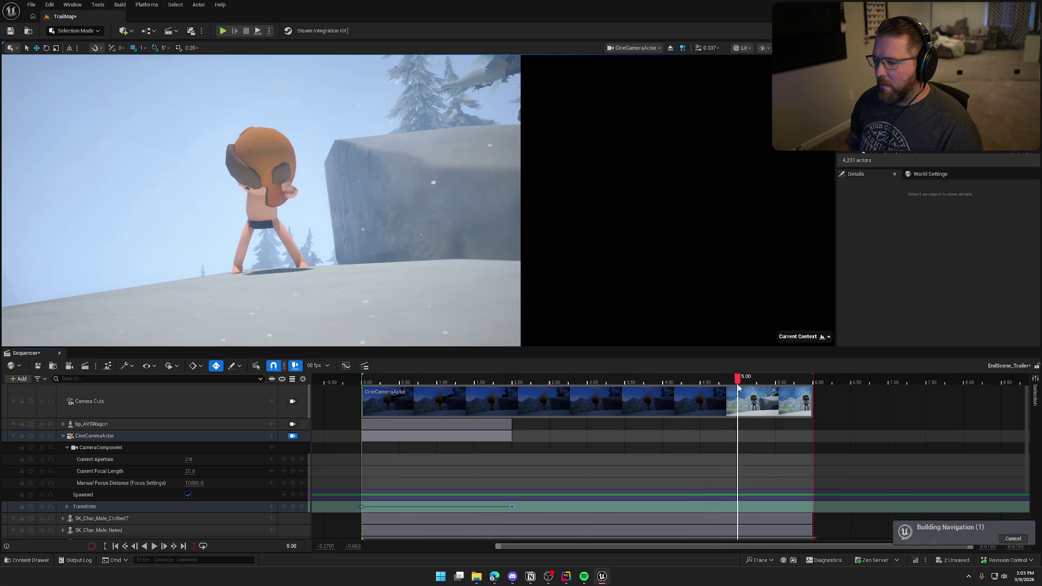
key("Return")
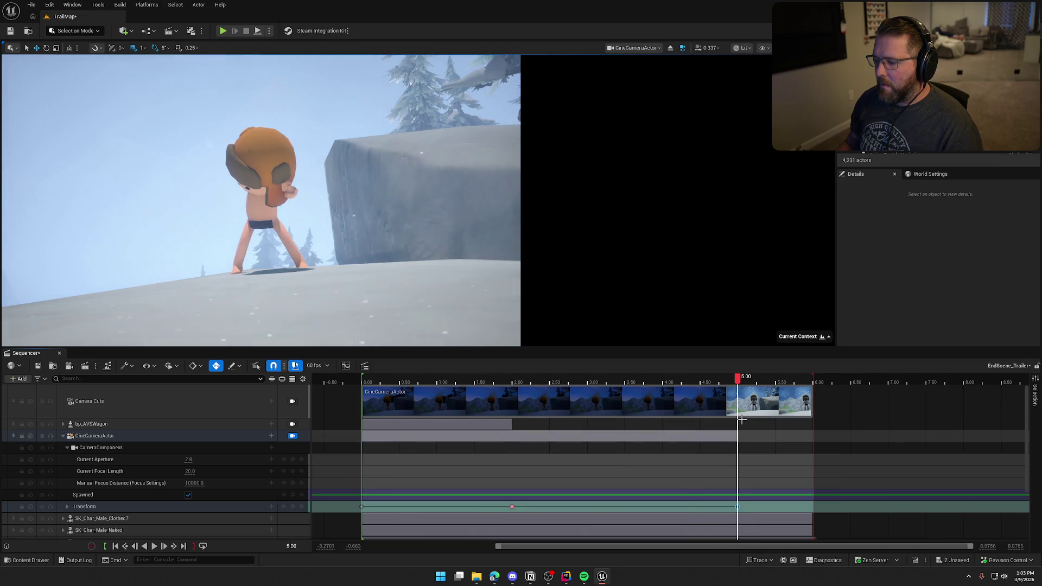
Step: Reframe the cine camera at 5.50 so the character appears larger and further left
left_click_drag(738, 379, 813, 390)
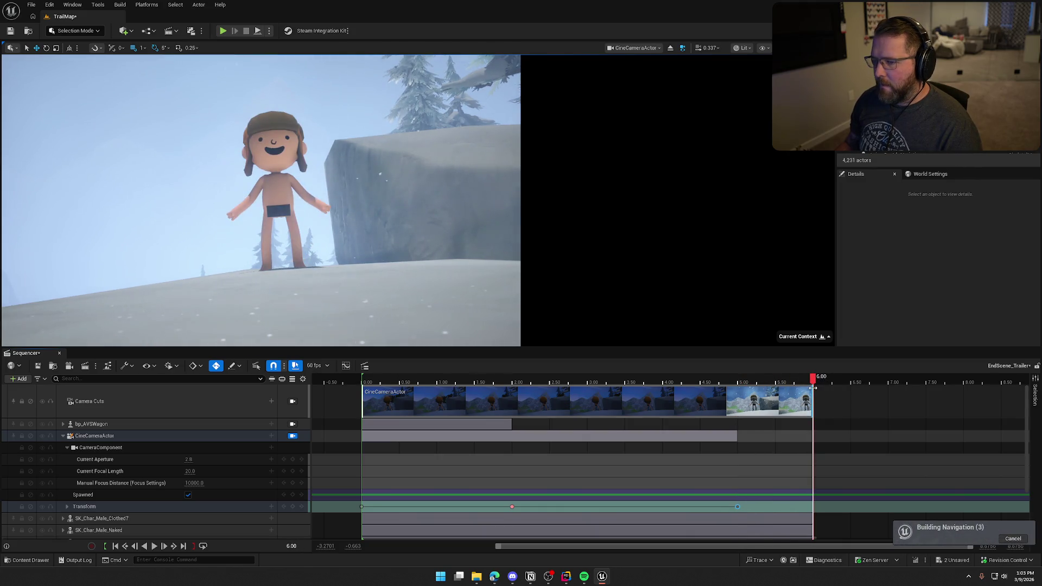
key("Left")
key("Left")
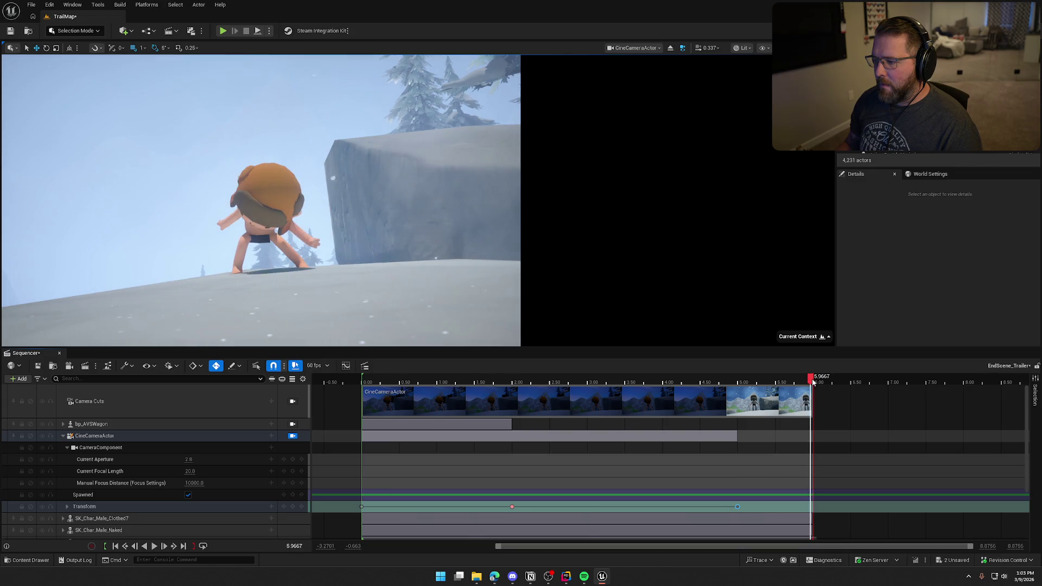
key("Right")
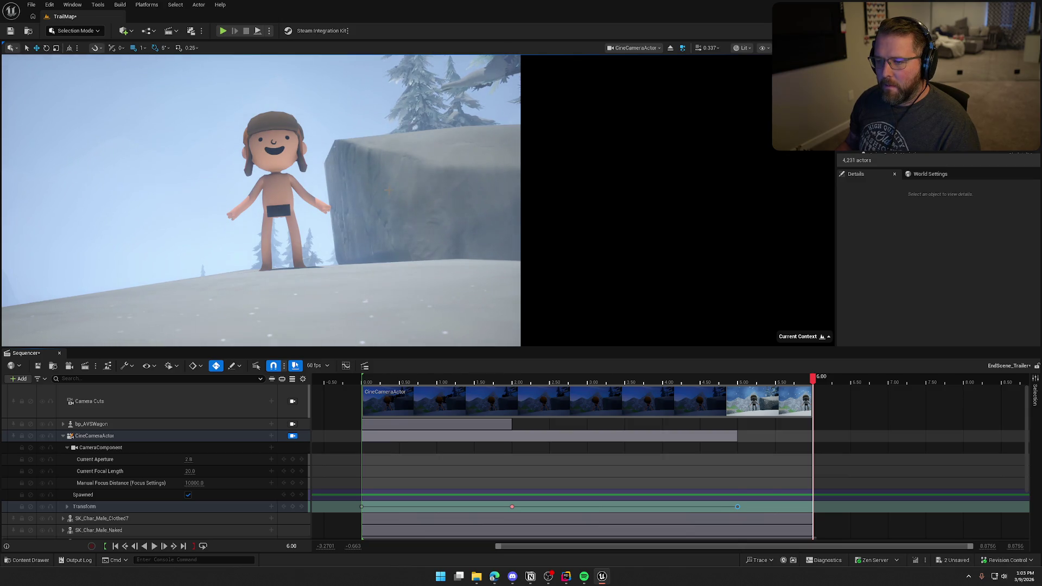
scroll(260, 201, "up", 5)
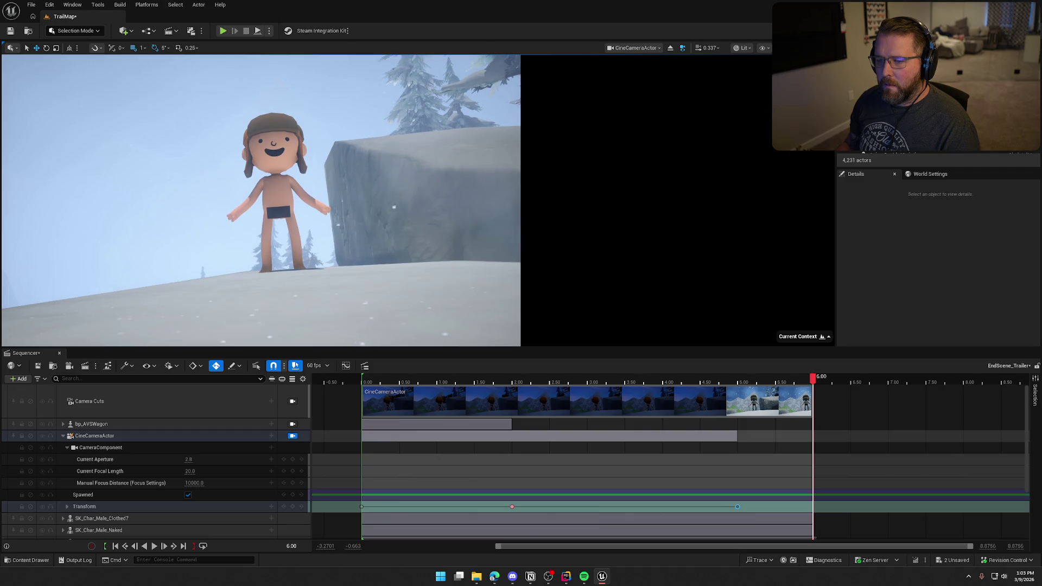
scroll(261, 201, "up", 4)
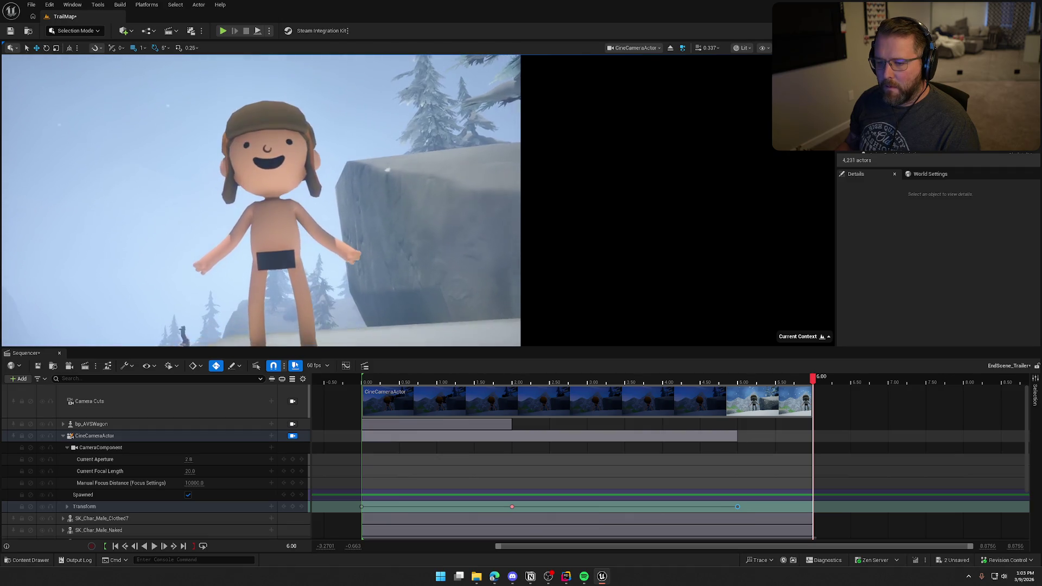
scroll(260, 200, "up", 2)
scroll(260, 201, "up", 2)
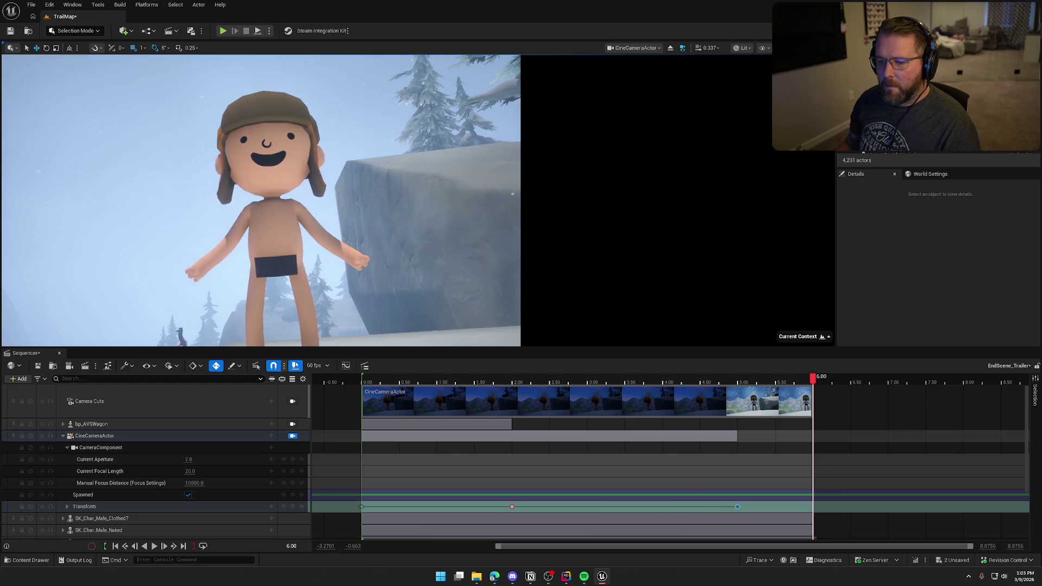
scroll(260, 200, "up", 2)
scroll(260, 201, "up", 2)
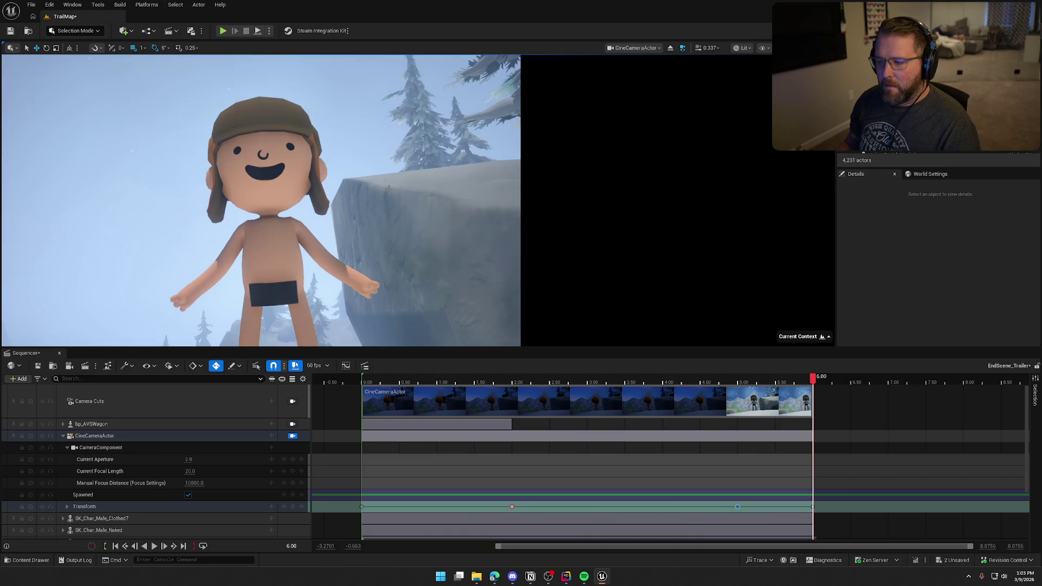
mouse_move(813, 378)
left_mouse_down()
mouse_move(711, 386)
mouse_move(776, 390)
left_mouse_up()
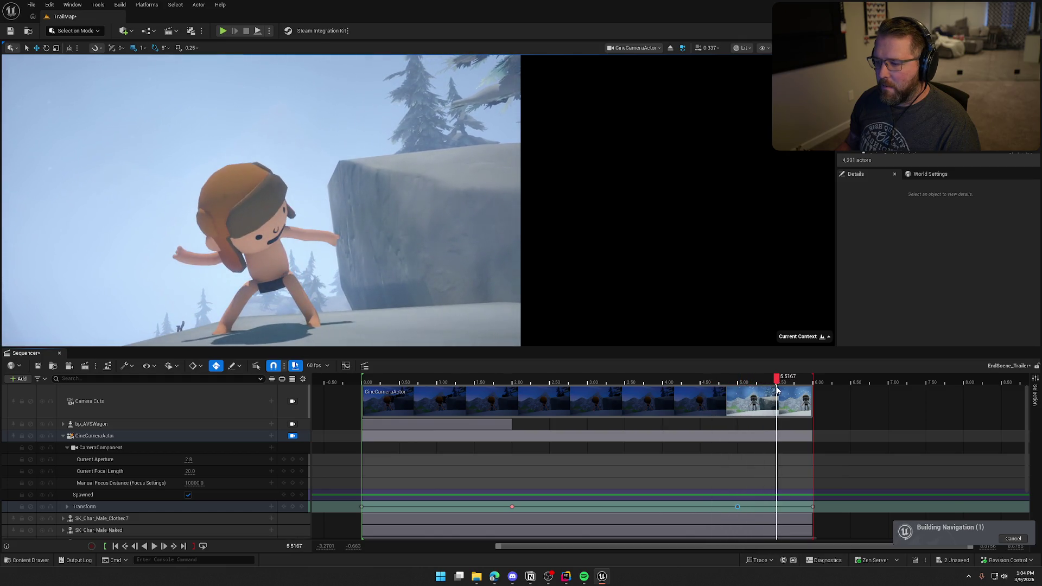
left_click(179, 325)
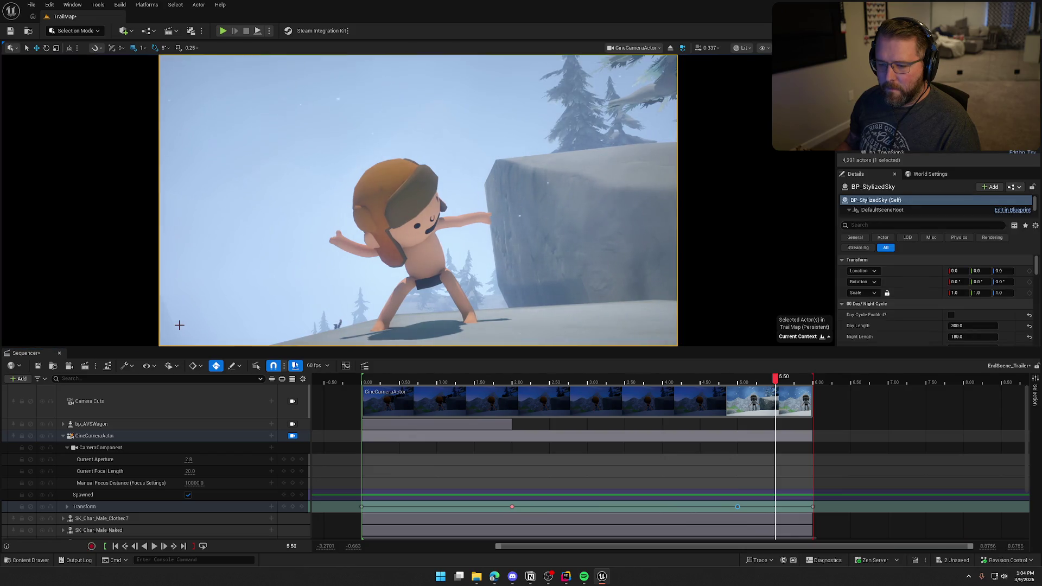
left_click_drag(337, 324, 337, 323)
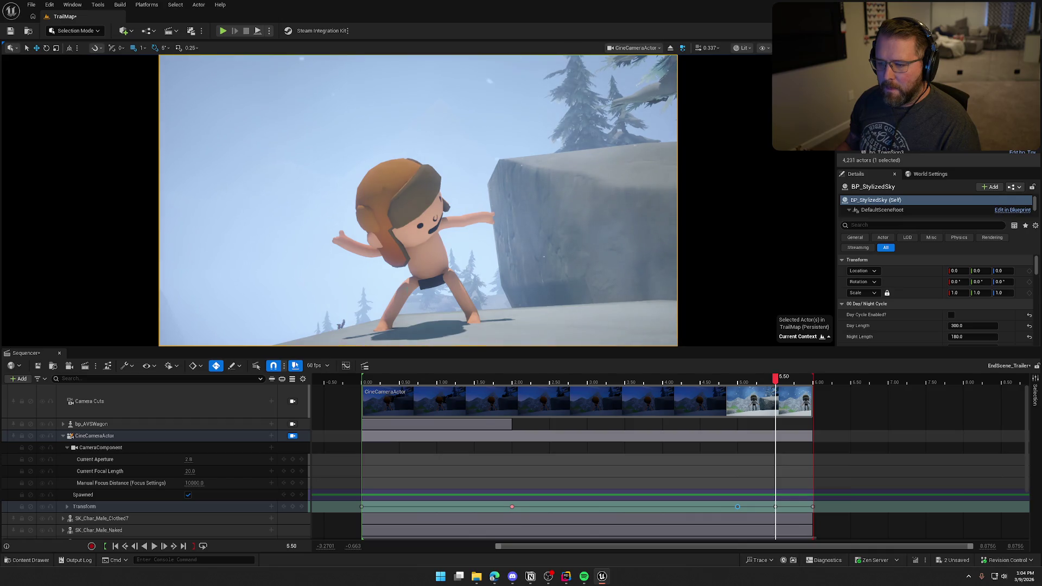
left_click_drag(460, 274, 460, 274)
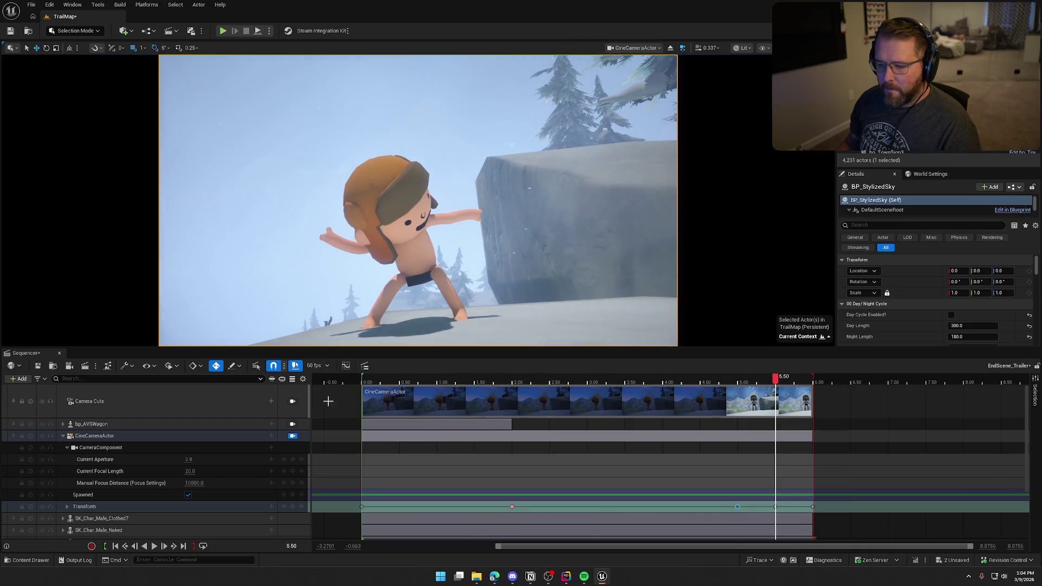
left_click(103, 518)
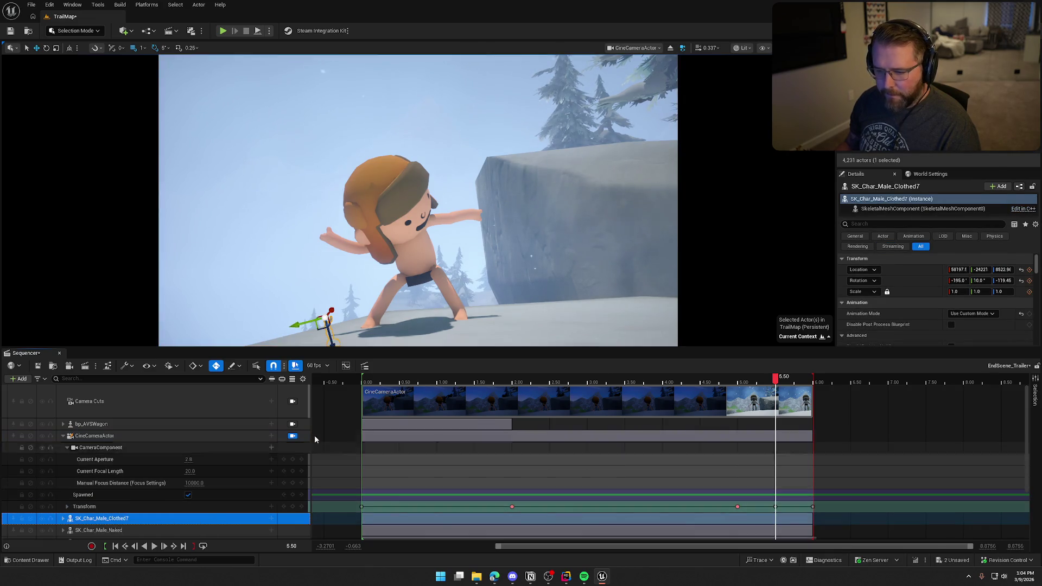
Step: Add an Actor Hidden In Game visibility track to SK_Char_Male_Clothed7
left_click_drag(775, 380, 512, 385)
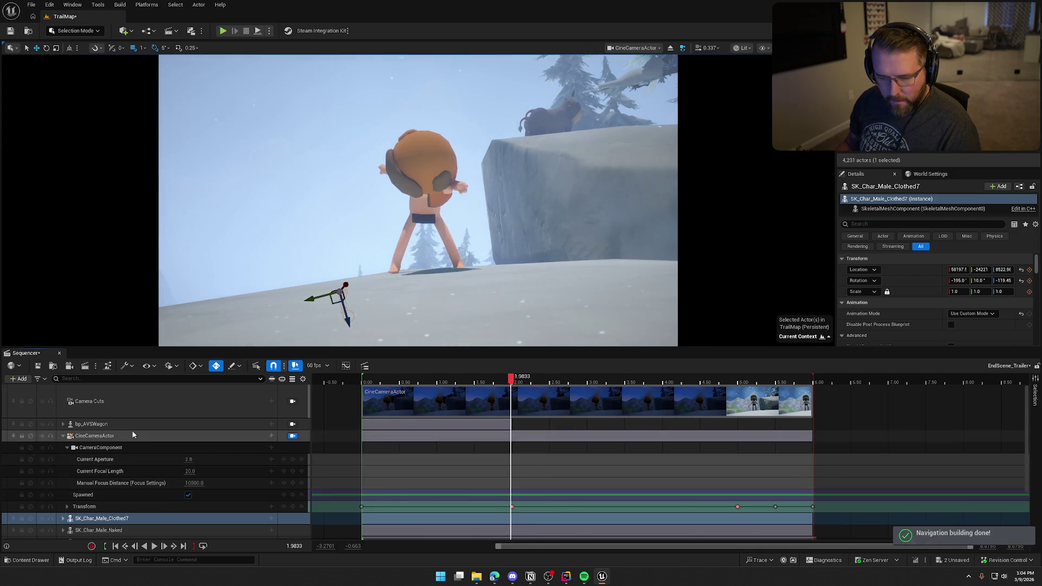
left_click(64, 437)
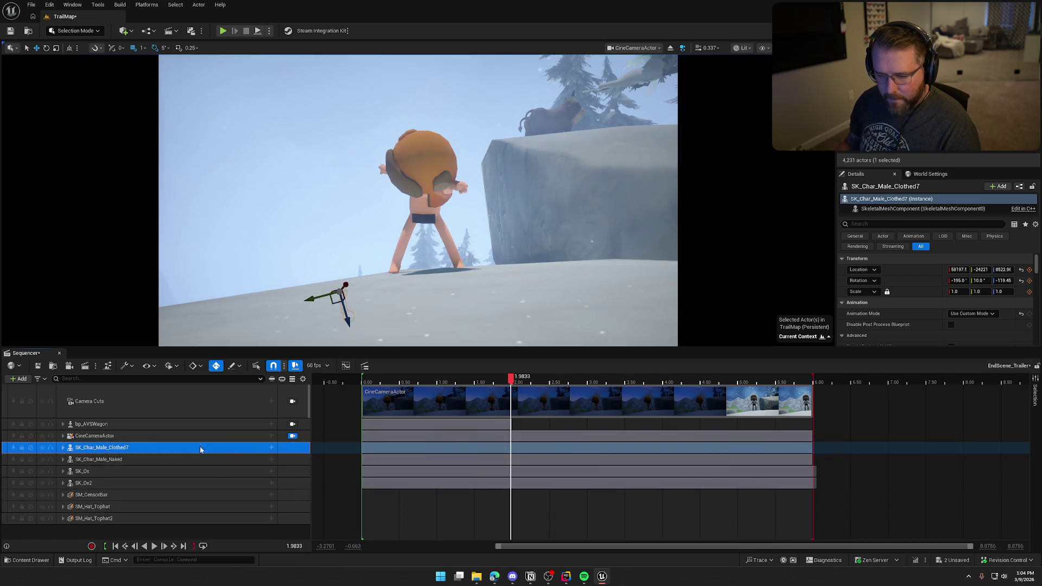
left_click(64, 447)
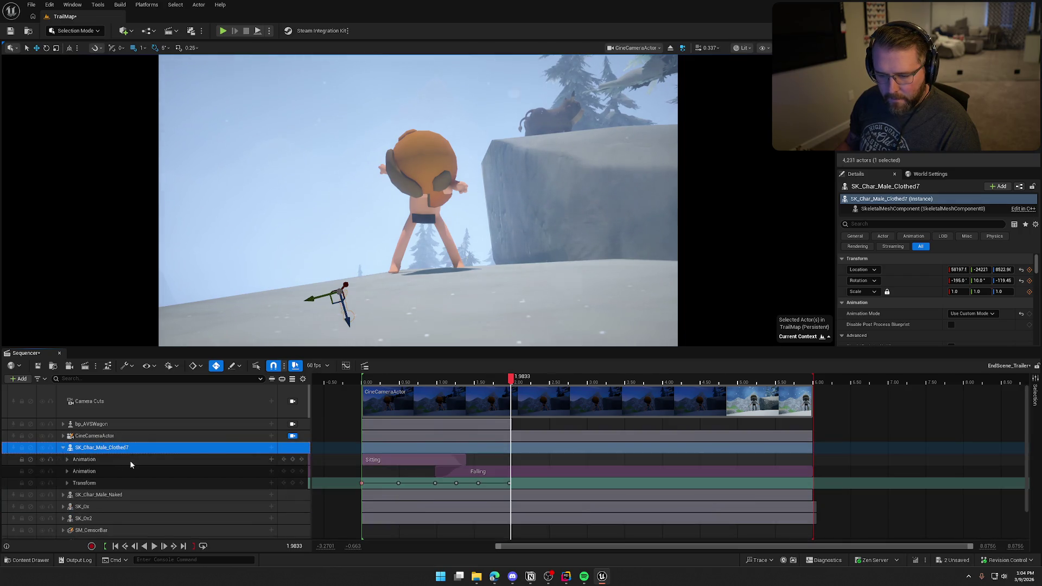
left_click(272, 448)
mouse_move(308, 320)
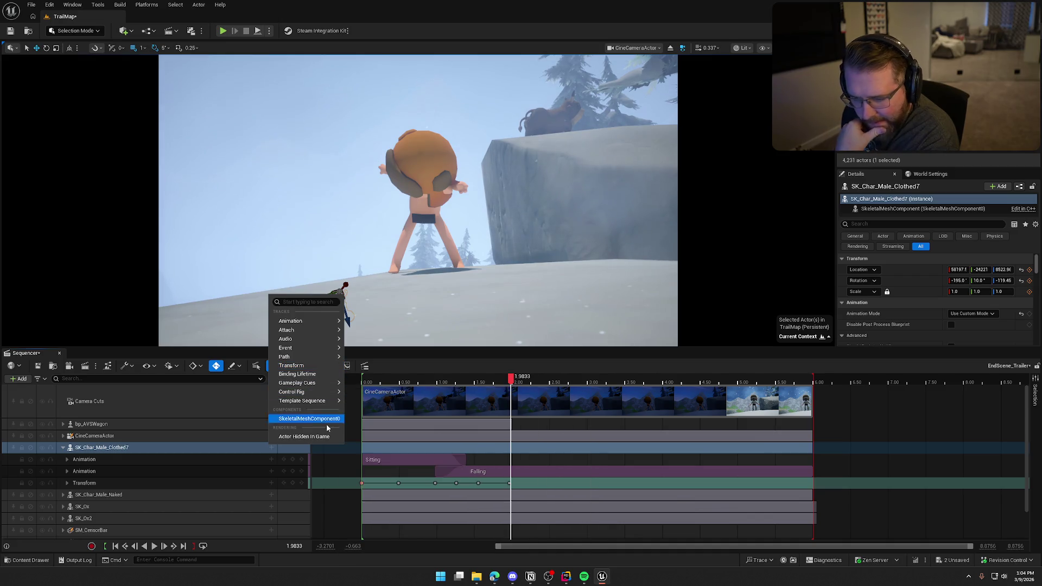
left_click(329, 438)
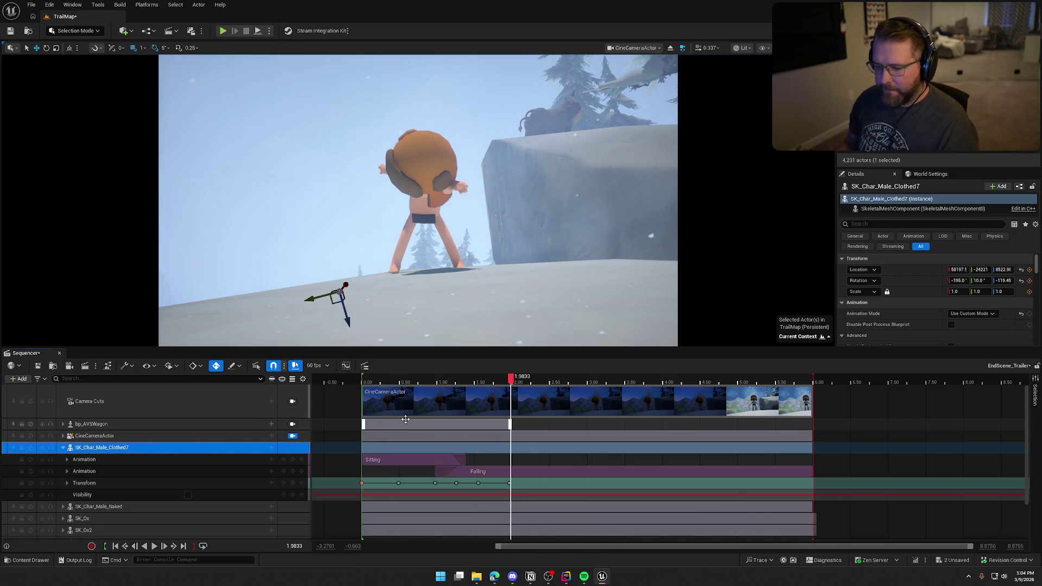
Step: Key the clothed character visible at 0.00 and hidden from about 1.9667 seconds
left_click_drag(513, 382, 362, 380)
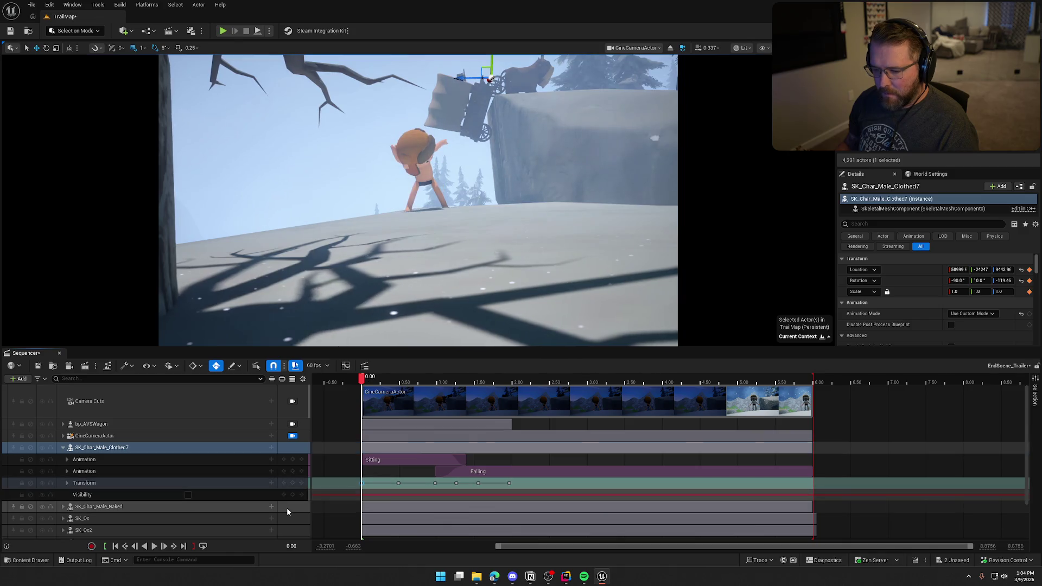
left_click(187, 495)
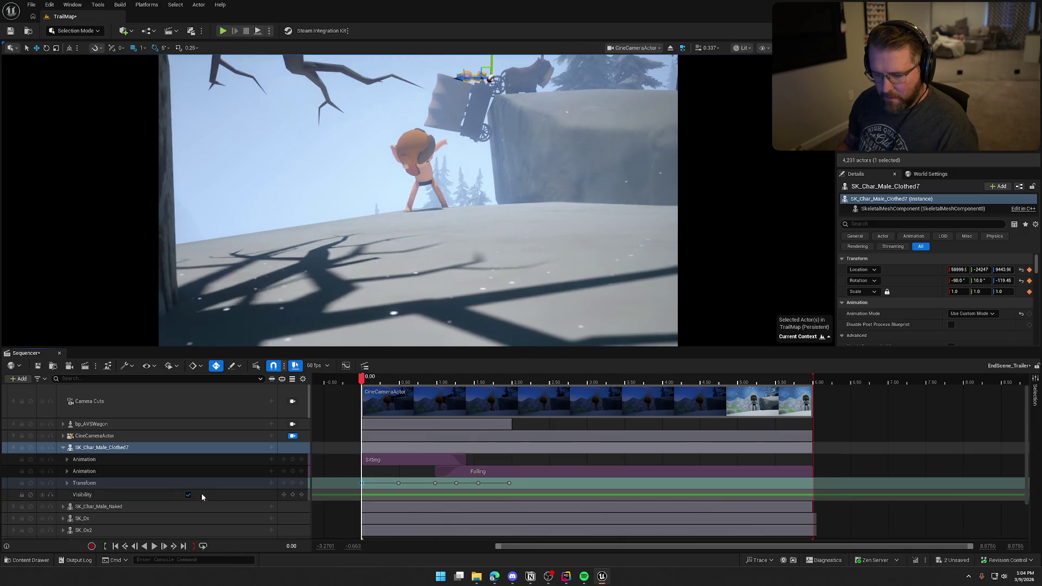
left_click(416, 378)
left_click_drag(426, 387, 522, 399)
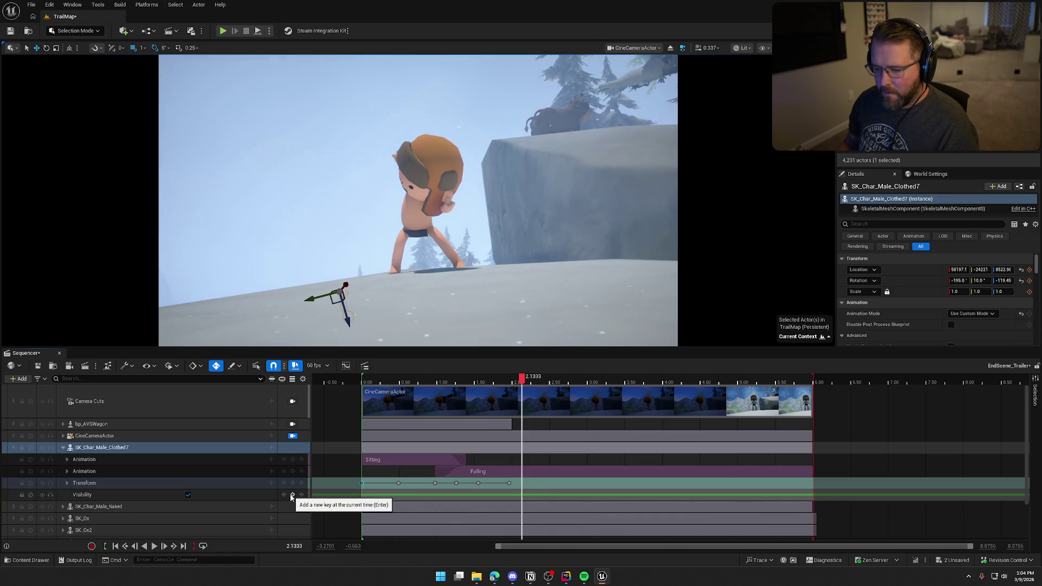
left_click_drag(518, 384, 511, 384)
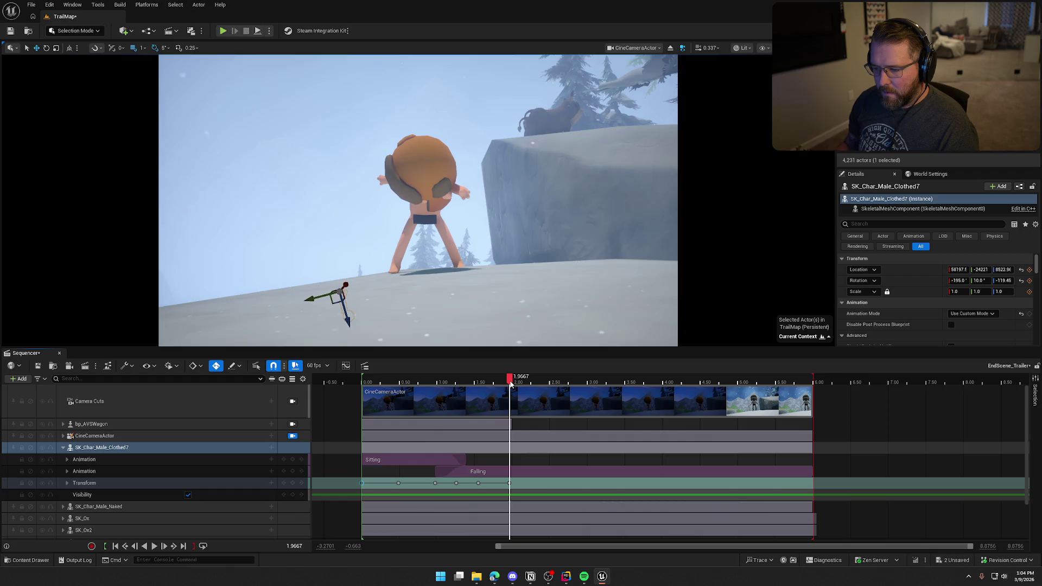
left_click(188, 495)
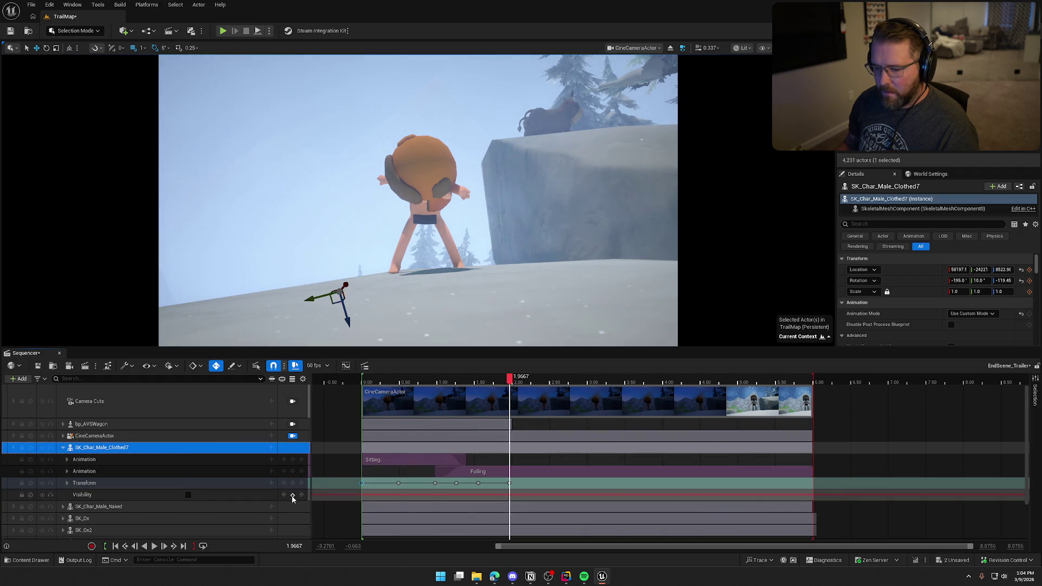
Step: Scrub and play back to confirm the clothed character vanishes, leaving the naked one at 3.30
left_click(470, 378)
left_click_drag(470, 378, 363, 380)
left_click(364, 381)
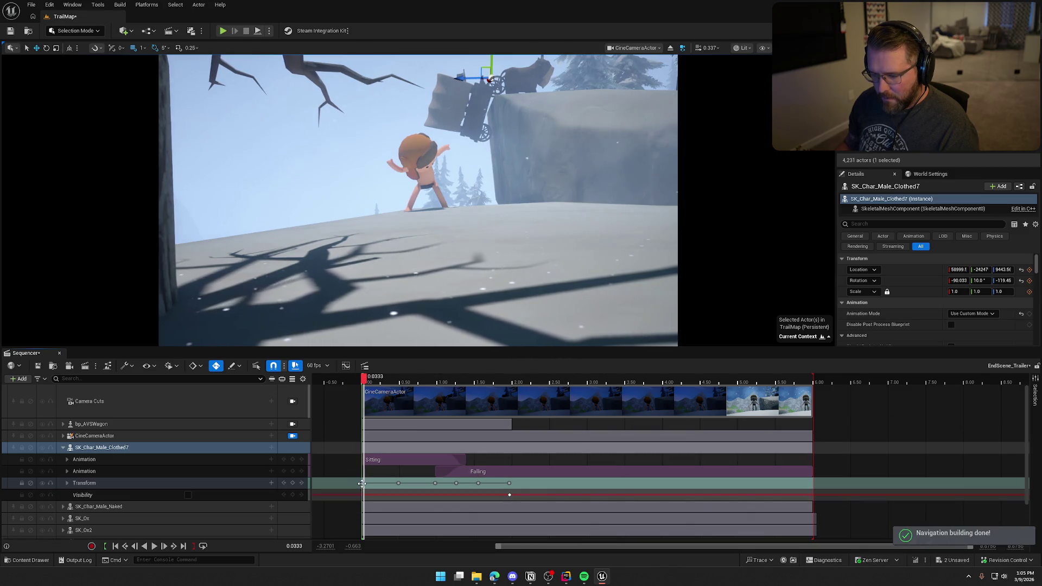
key("Left")
key("Left")
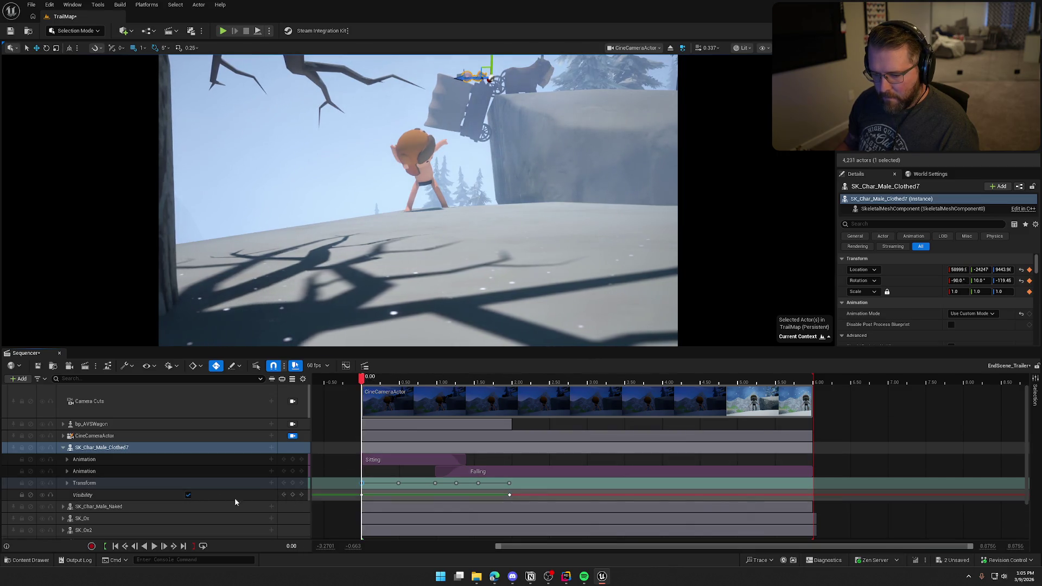
left_click_drag(363, 380, 462, 381)
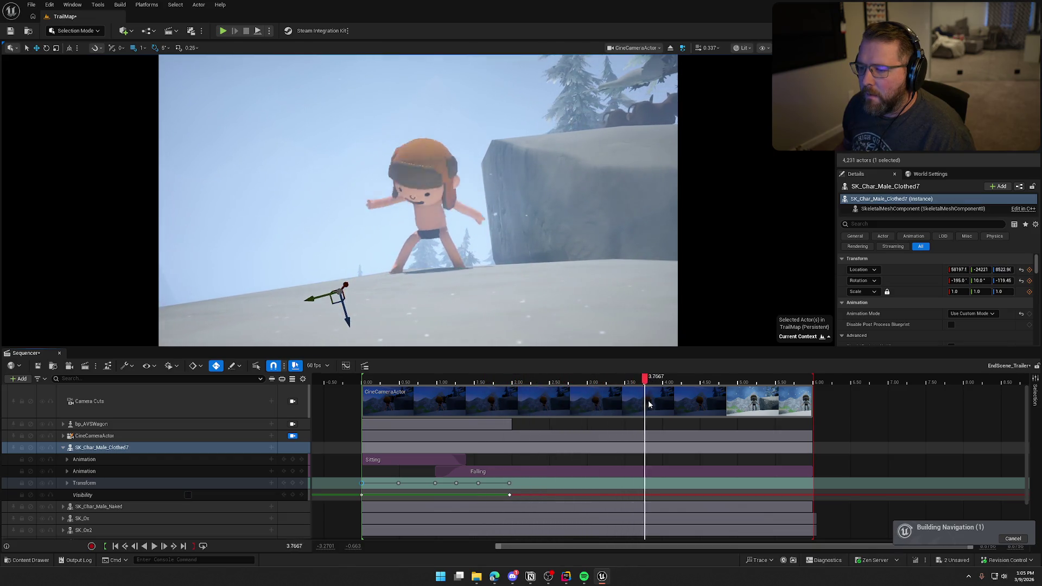
mouse_move(732, 408)
left_mouse_down()
mouse_move(824, 418)
mouse_move(364, 415)
left_mouse_up()
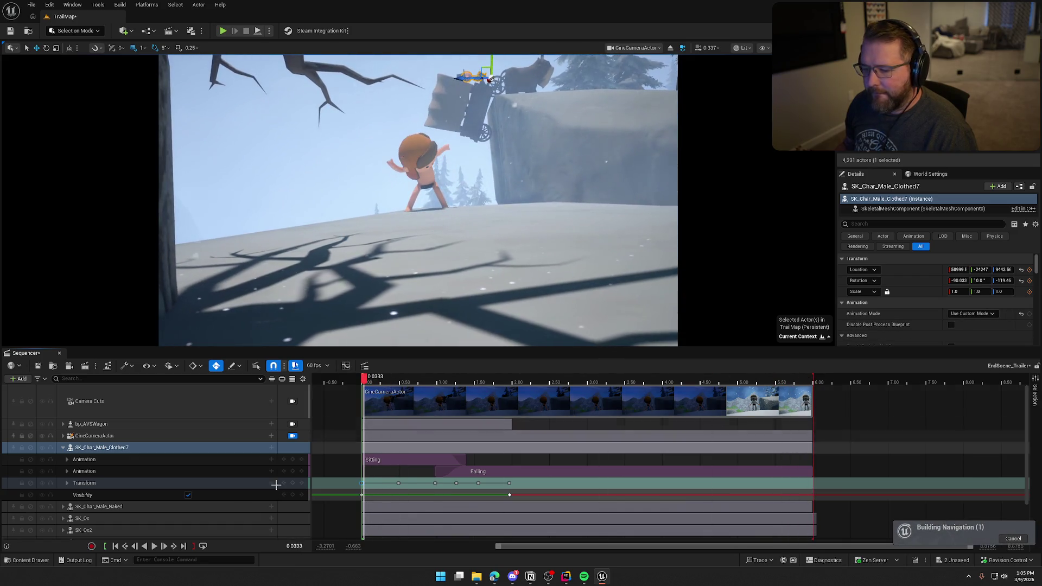
left_click(155, 545)
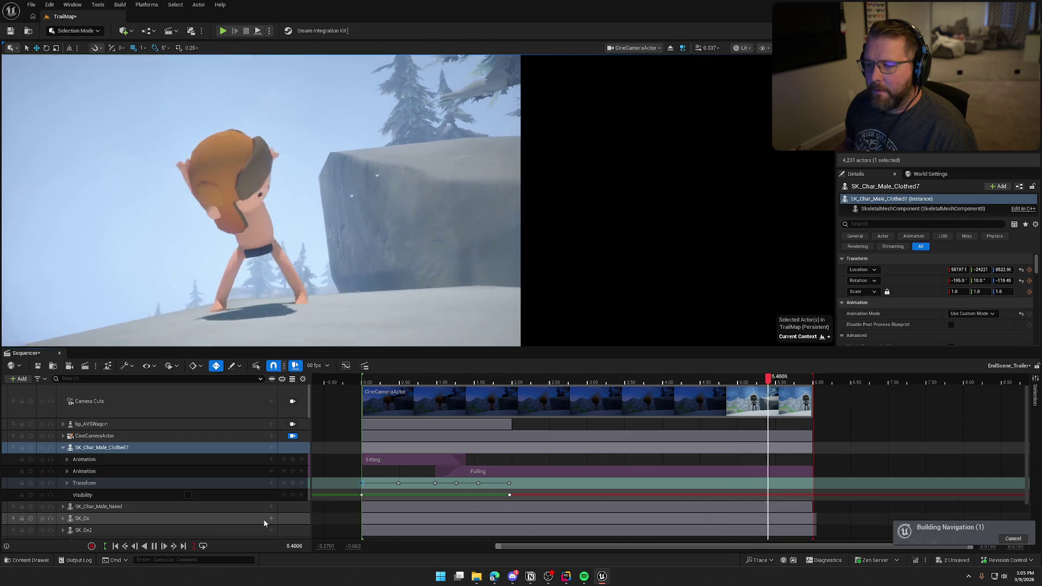
left_click(154, 548)
left_click_drag(475, 384, 609, 385)
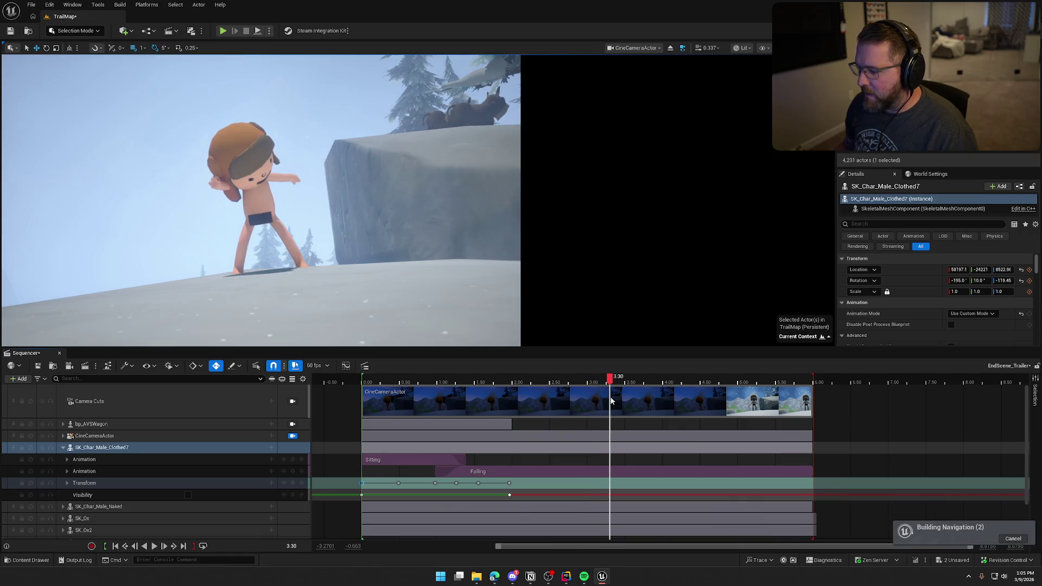
left_click(63, 448)
left_click(63, 436)
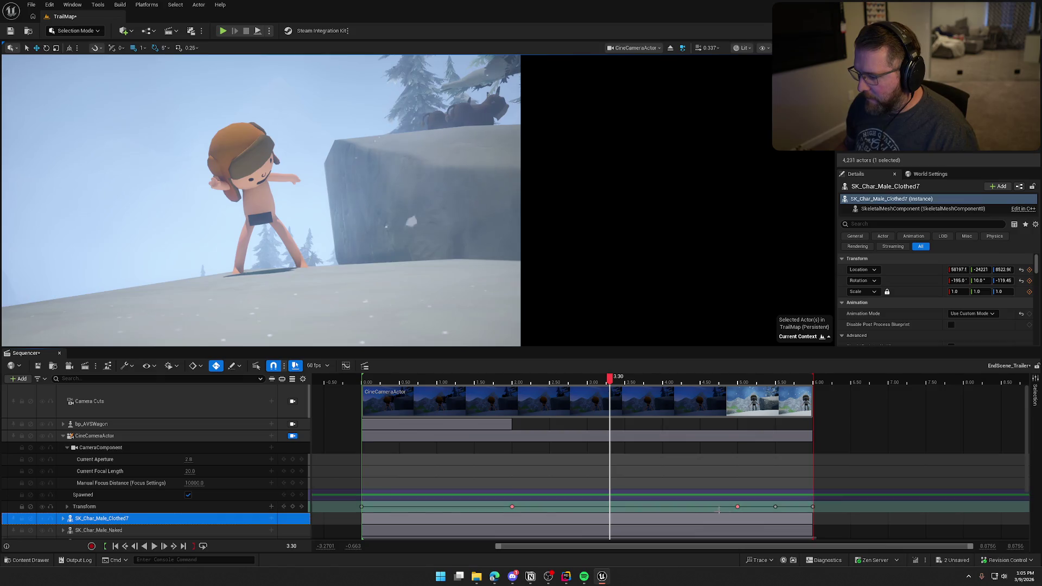
Step: Scrub and play through the camera move to review the late keys around 5.00–5.50
left_click(736, 507)
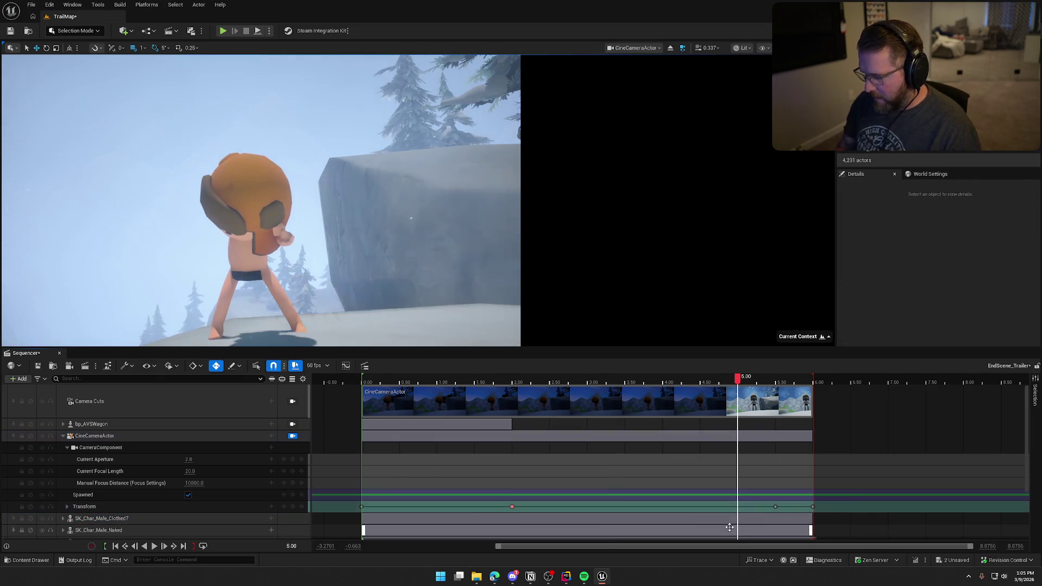
mouse_move(738, 382)
left_mouse_down()
mouse_move(533, 400)
mouse_move(364, 393)
left_mouse_up()
key("space")
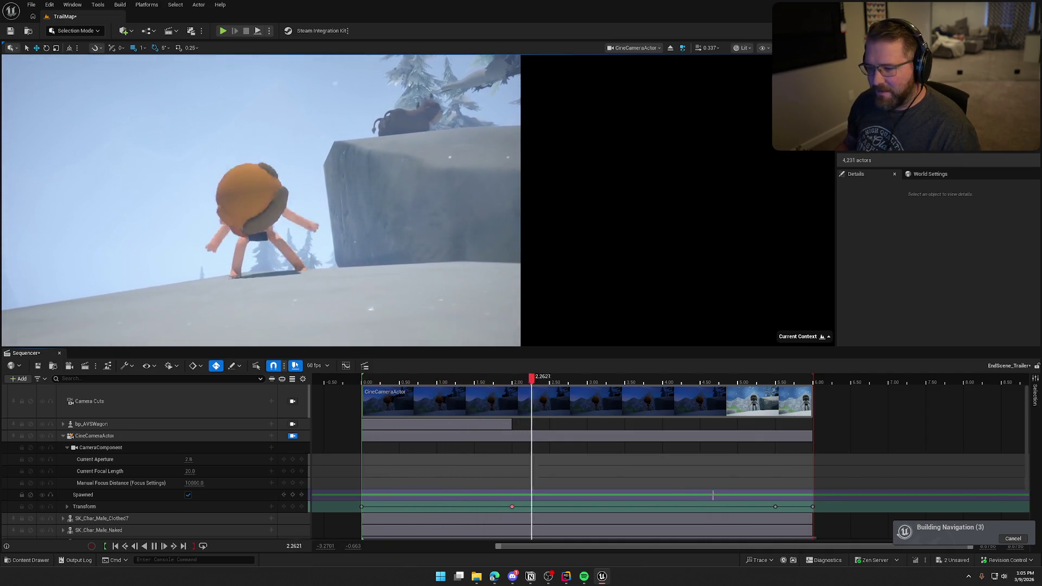
key("space")
left_click(742, 378)
left_click_drag(791, 411, 808, 413)
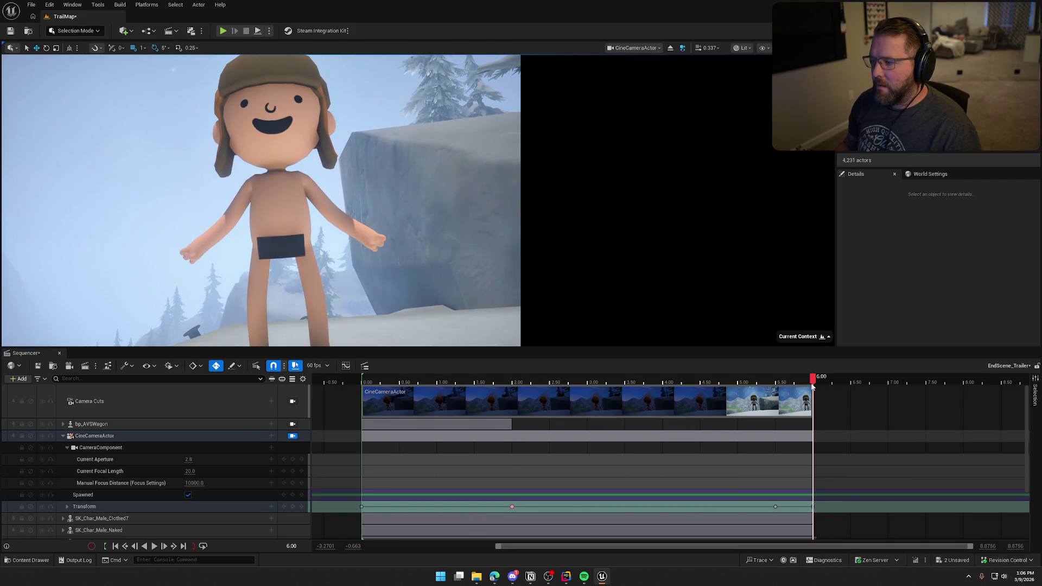
left_click_drag(812, 382, 798, 383)
left_click_drag(771, 385, 730, 386)
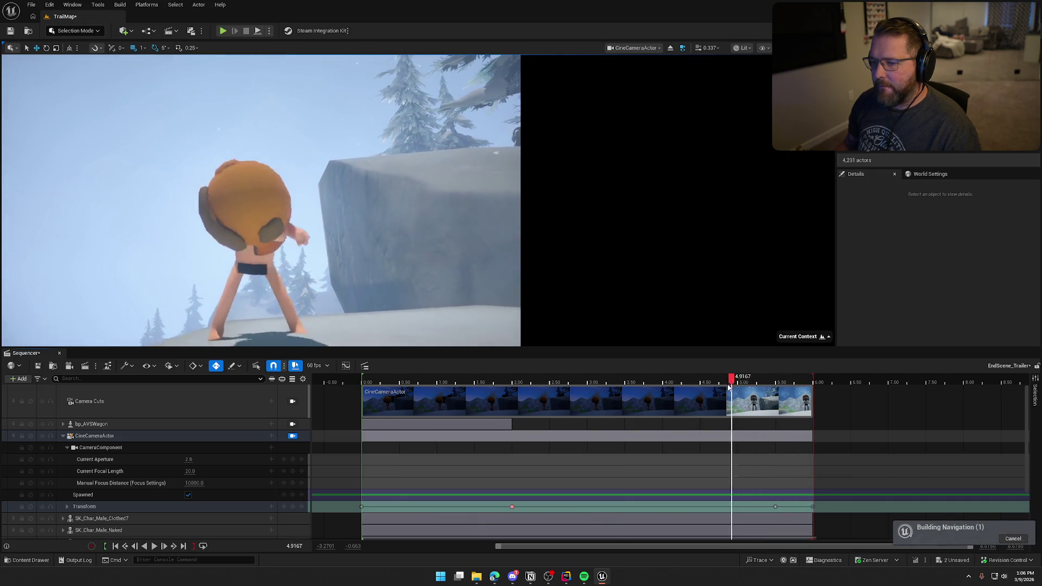
mouse_move(659, 389)
left_mouse_down()
mouse_move(412, 374)
mouse_move(493, 386)
left_mouse_up()
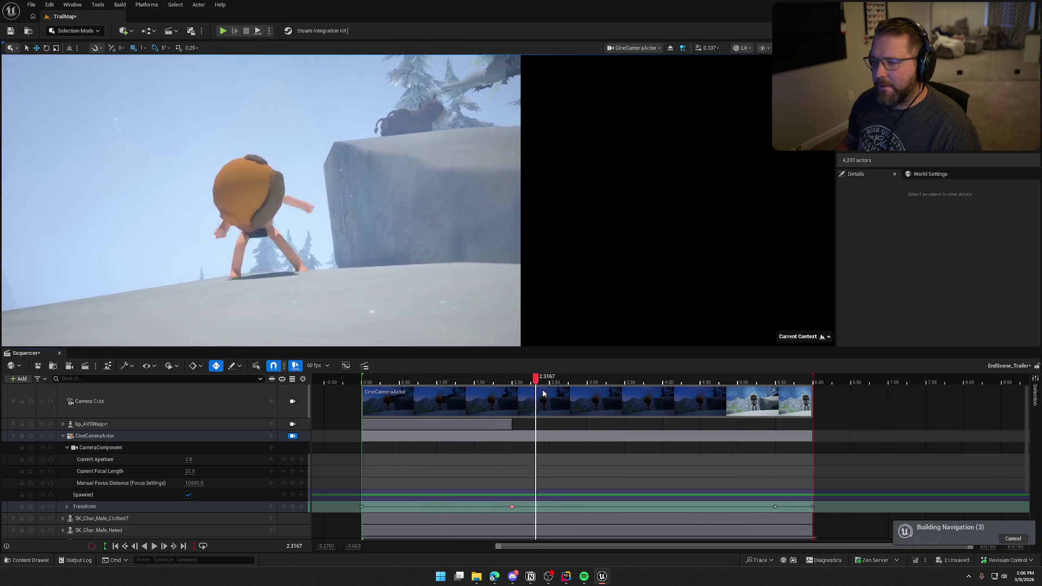
left_click_drag(641, 401, 694, 407)
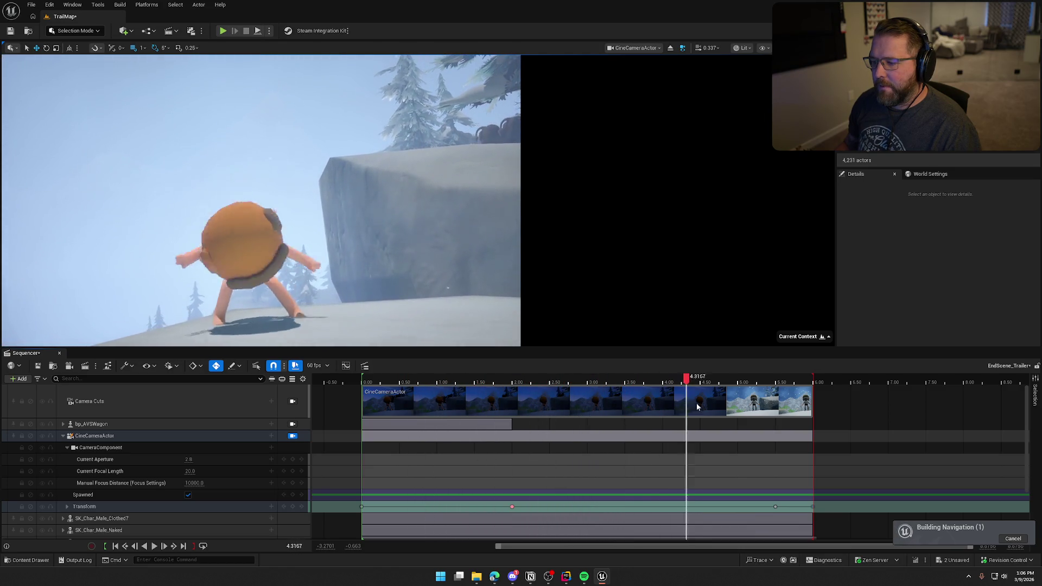
mouse_move(766, 414)
left_mouse_down()
mouse_move(796, 418)
mouse_move(741, 423)
left_mouse_up()
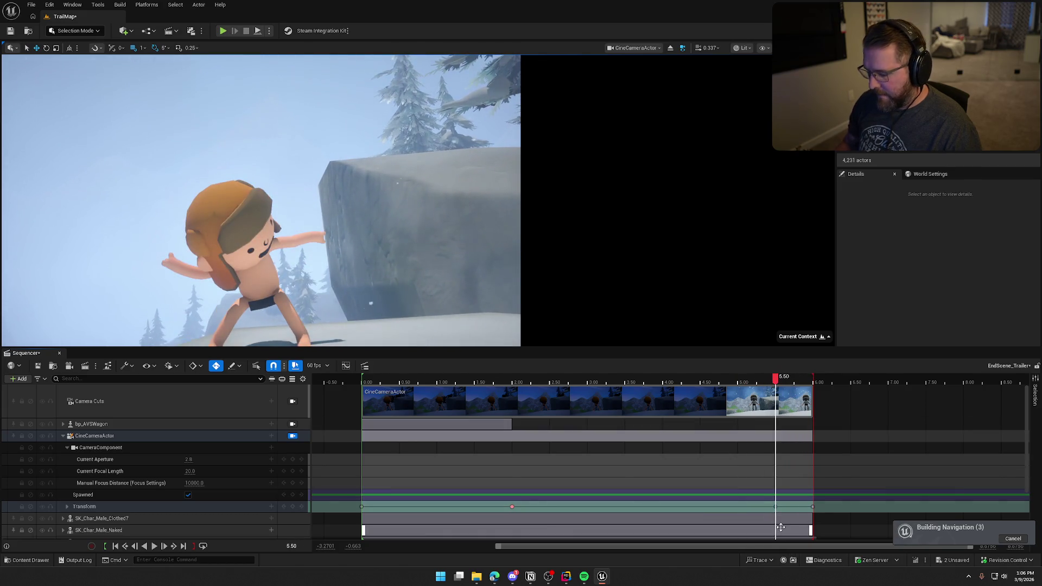
Step: Delete the camera transform key at 5.50 and replay the scene from the start
key("Delete")
left_click_drag(778, 383, 573, 383)
left_click_drag(499, 379, 362, 379)
key("space")
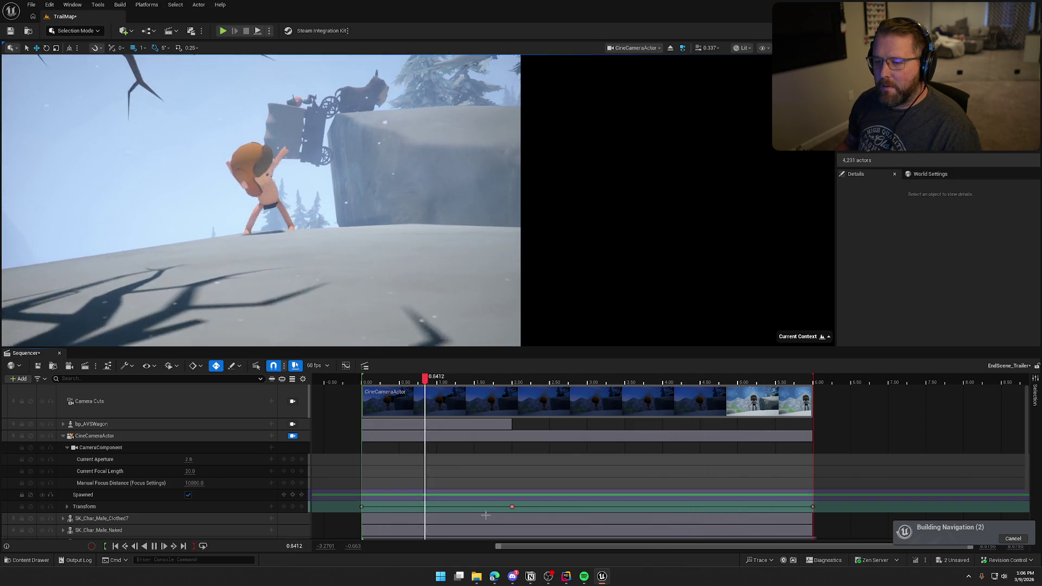
key("space")
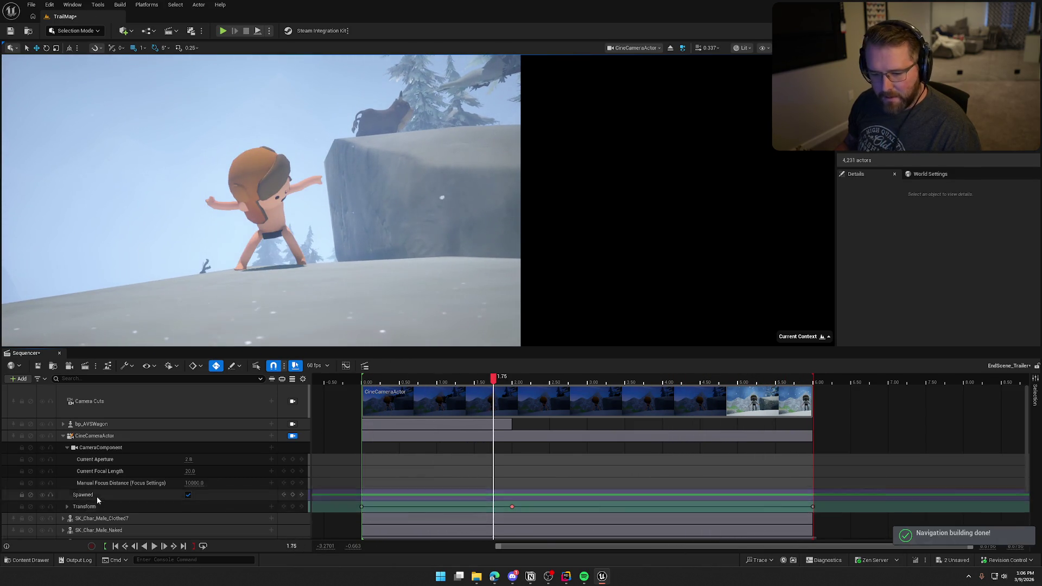
Step: Expand SK_Char_Male_Naked and extend its Dancing animation section to end at 6.00
scroll(97, 495, "down", 2)
left_click(61, 512)
left_click(93, 504)
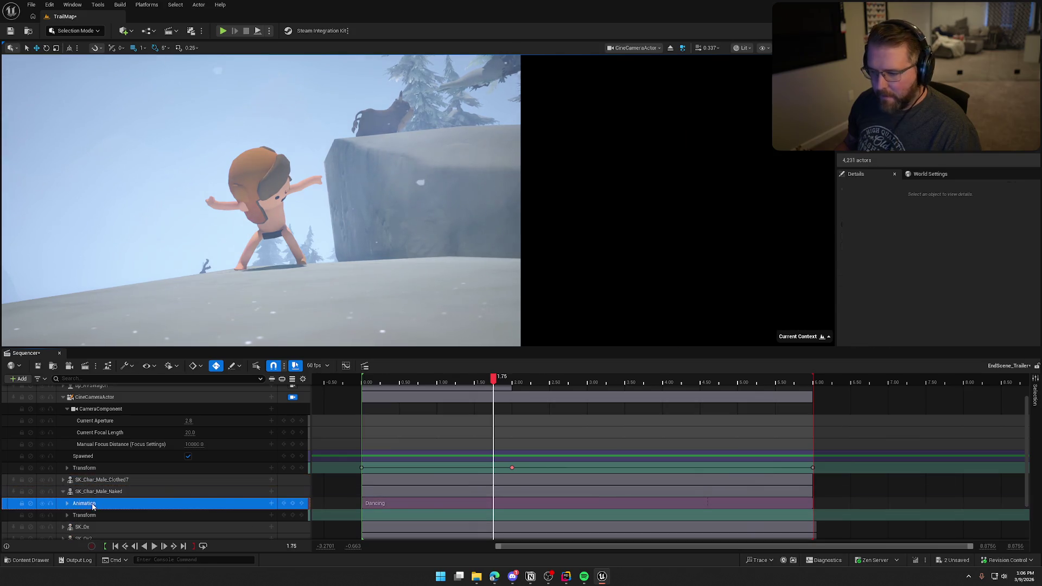
left_click(812, 504)
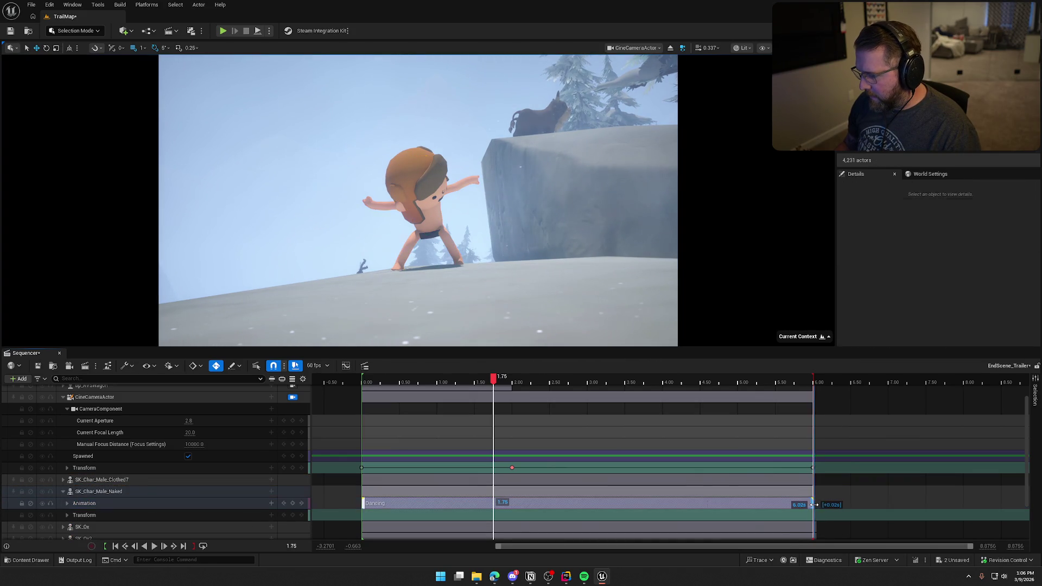
Step: Play the sequence from the start, then go to the camera's final transform key at 6.00
left_click_drag(493, 381, 361, 387)
key("space")
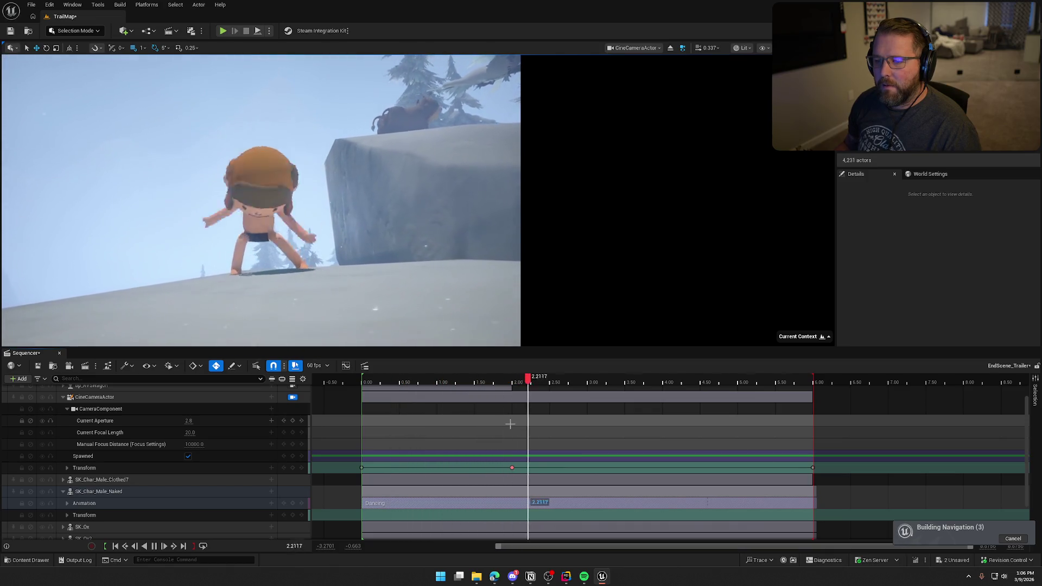
key("space")
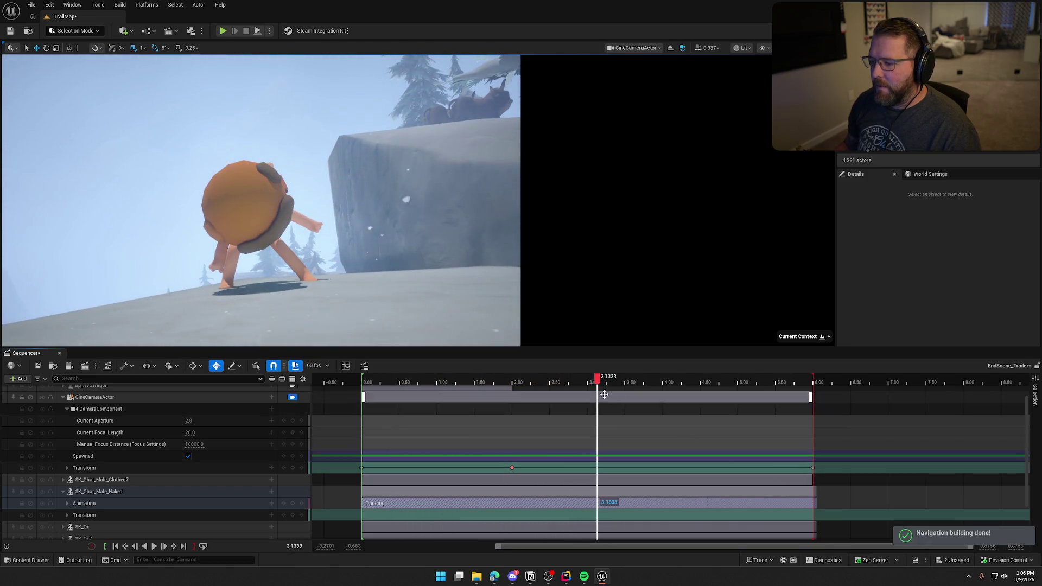
left_click(789, 380)
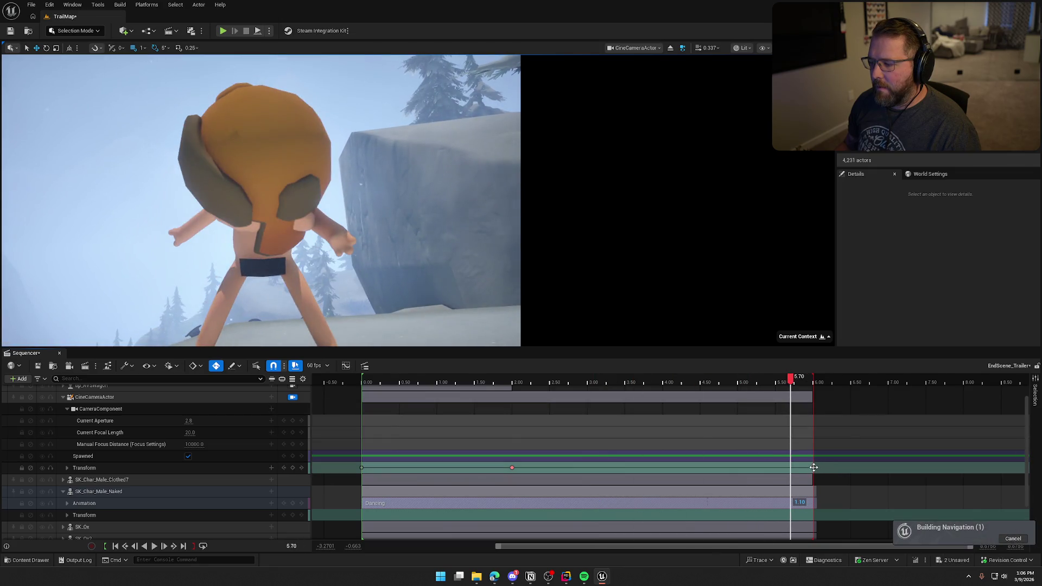
left_click(813, 467)
left_click(111, 400)
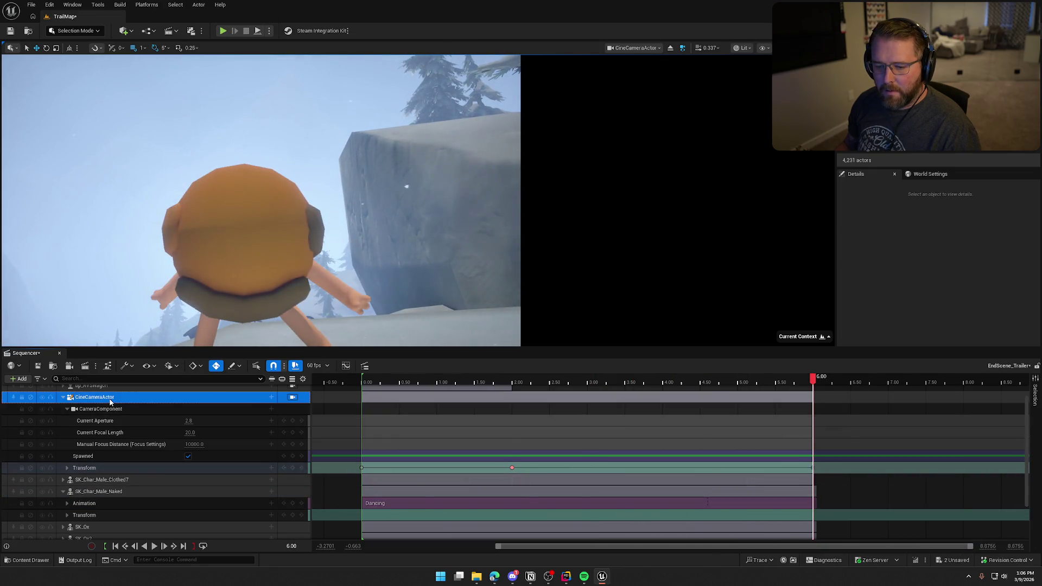
Step: At the 6.00 key, pull the CineCameraActor back and turn it left, then play to check
left_click_drag(491, 268, 468, 271)
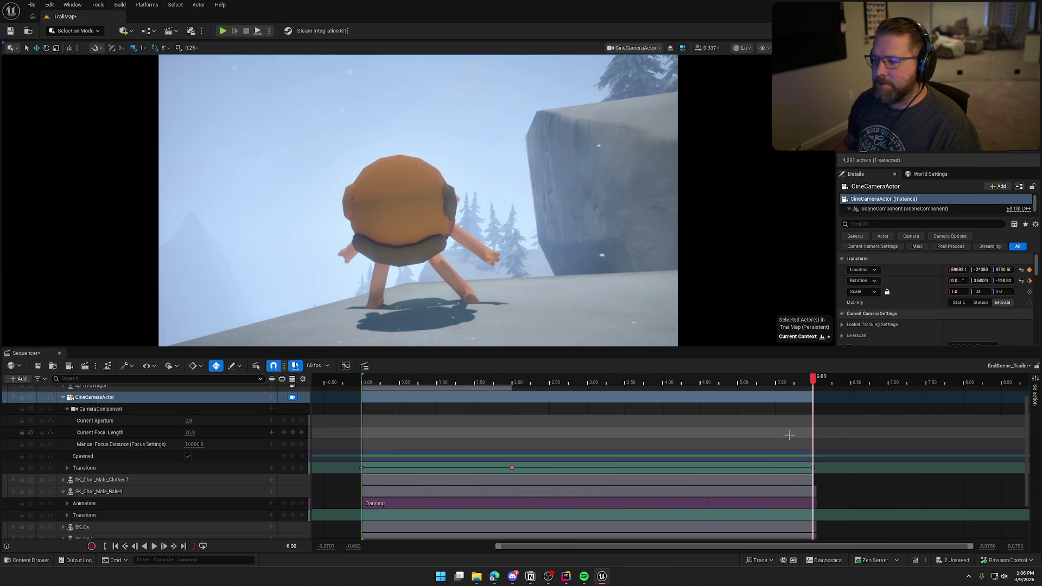
left_click_drag(814, 381, 365, 371)
key("space")
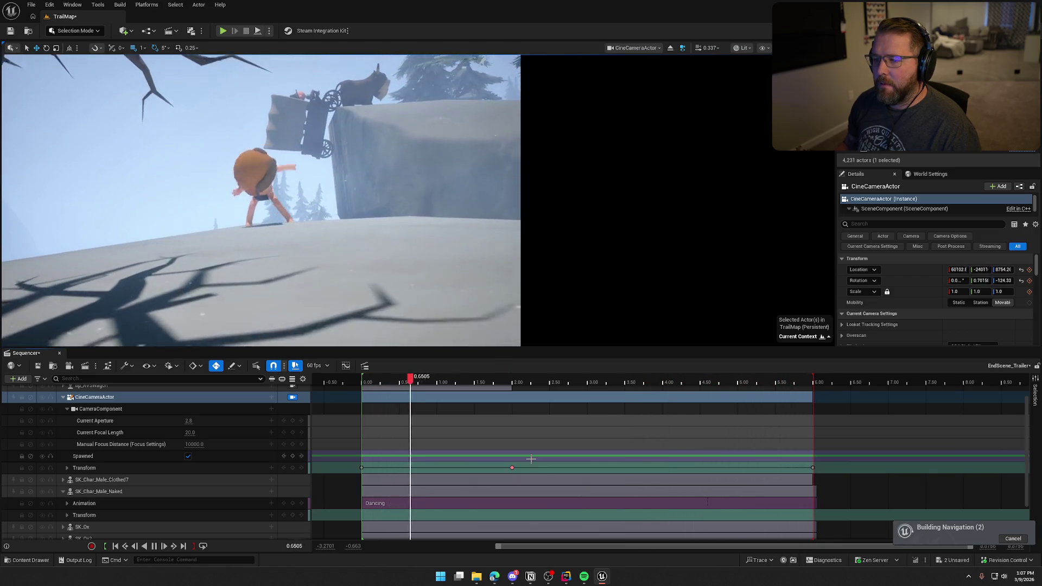
key("space")
left_click(512, 468)
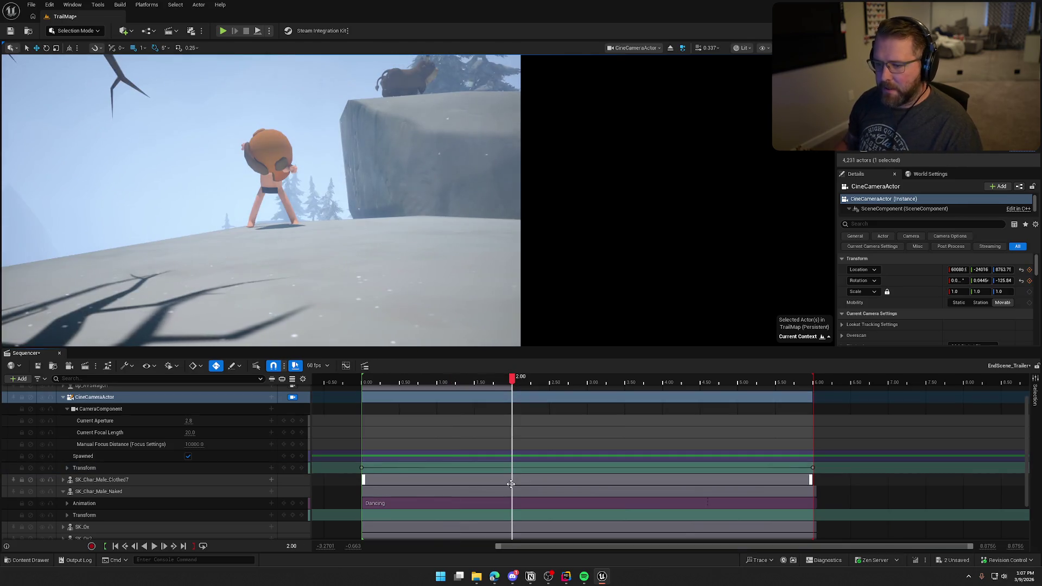
Step: Replay the shot from 0.00 several times to review the reworked camera move
left_click_drag(505, 380, 363, 380)
key("space")
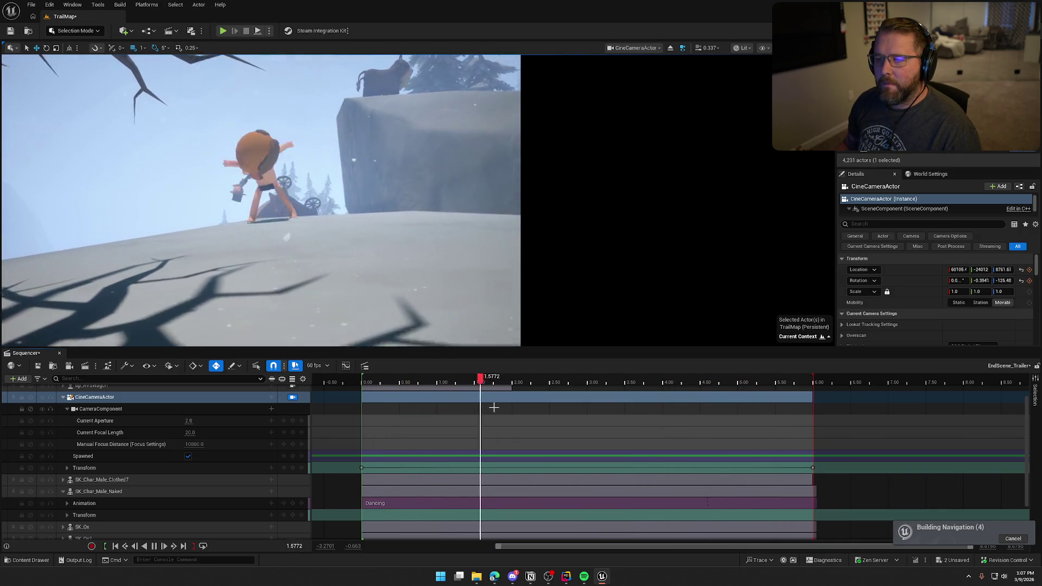
left_click_drag(559, 381, 370, 378)
left_click(361, 468)
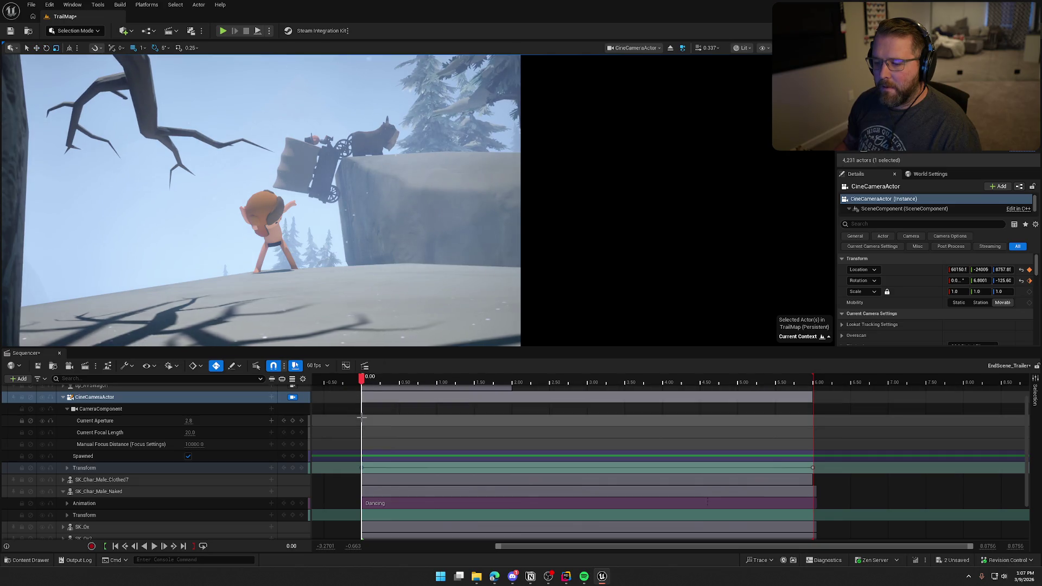
left_click(153, 546)
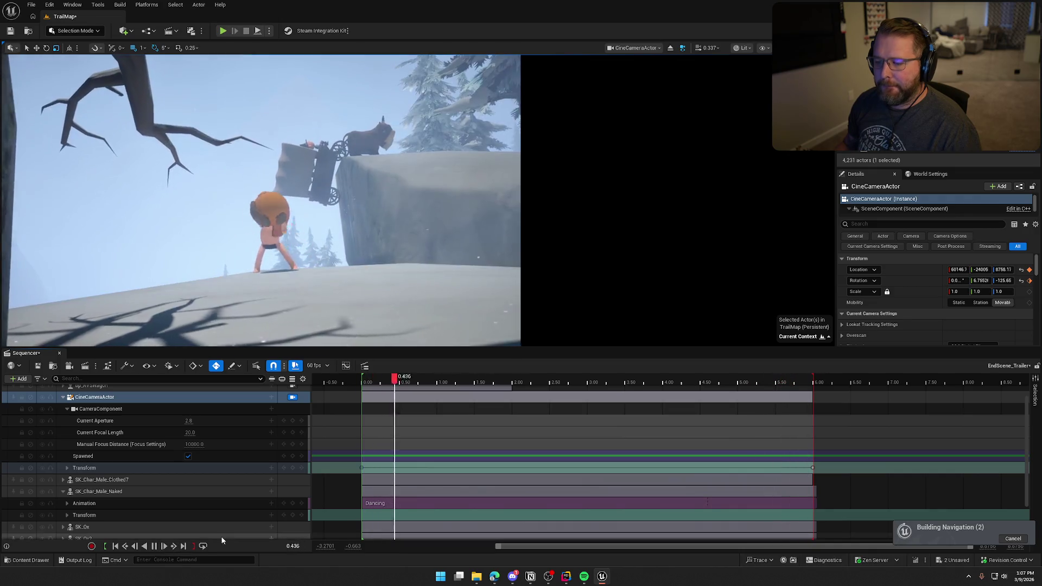
left_click(157, 546)
mouse_move(470, 384)
left_mouse_down()
mouse_move(648, 400)
mouse_move(811, 466)
left_mouse_up()
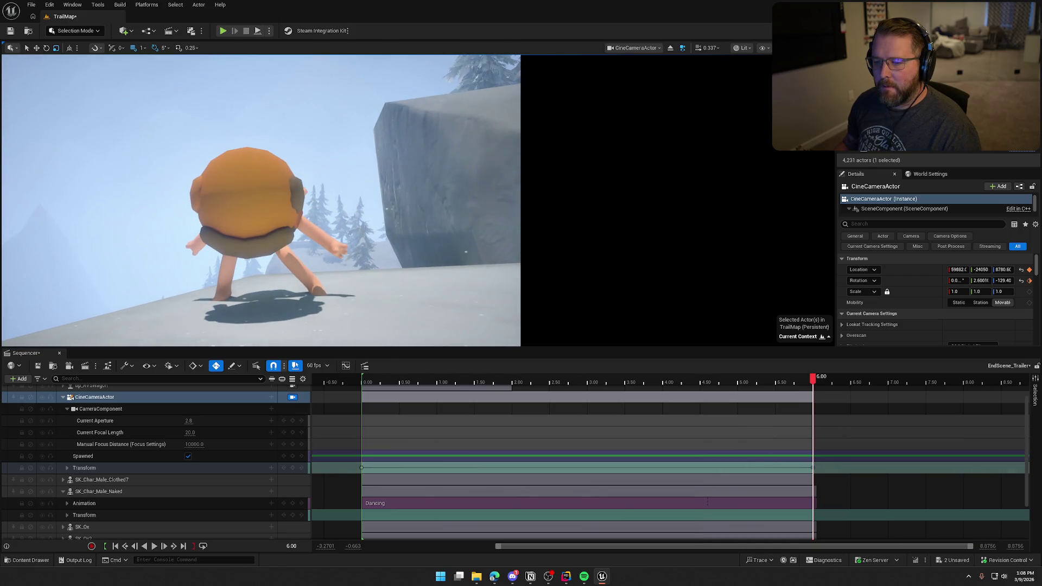
left_click_drag(804, 382, 365, 380)
key("space")
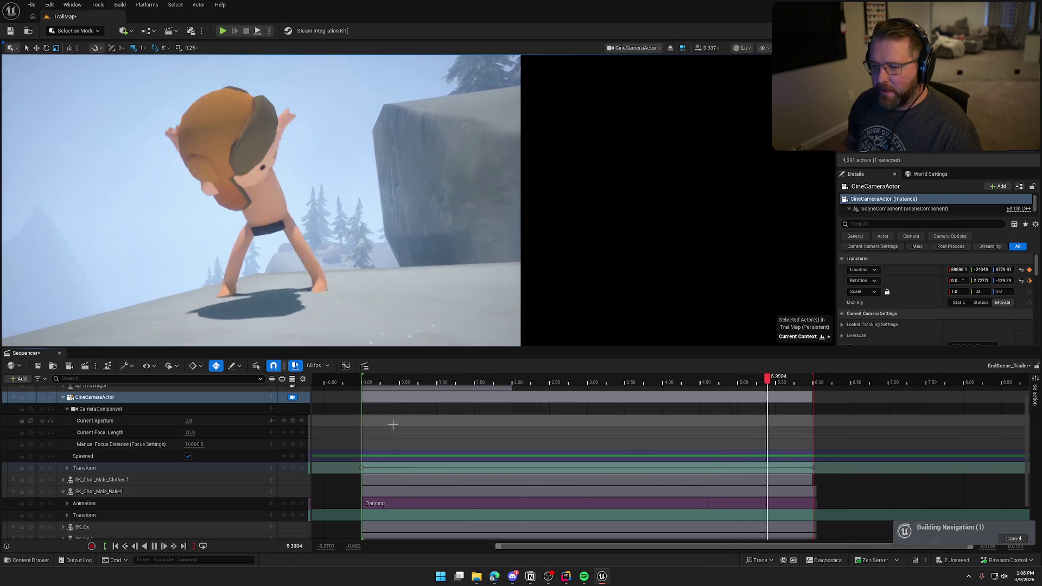
left_click_drag(383, 383, 366, 383)
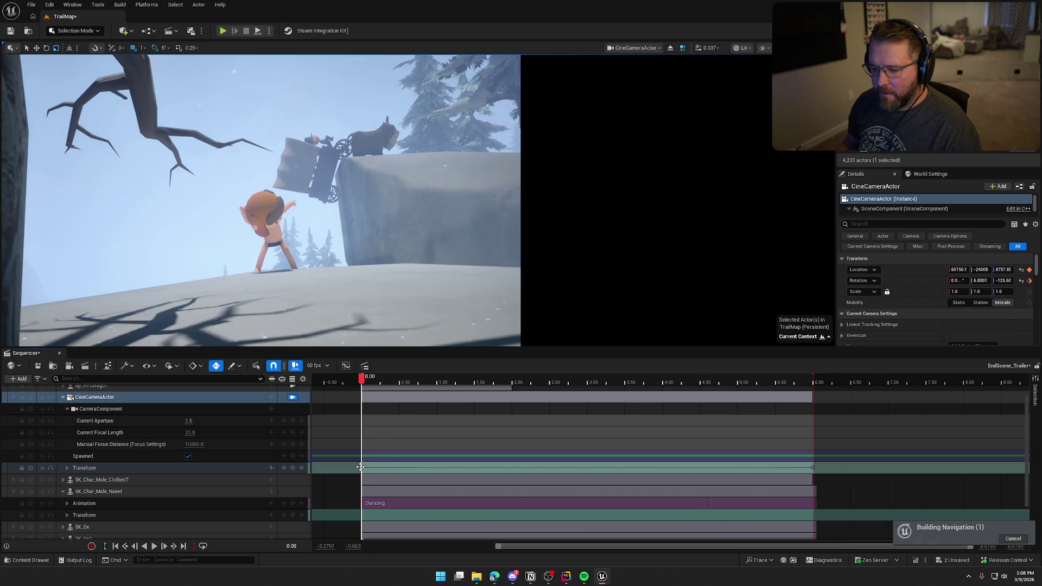
scroll(109, 434, "up", 2)
Step: Rotate SK_Char_Male_Naked's yaw to about -35 and play the sequence to review the pose
left_click(63, 427)
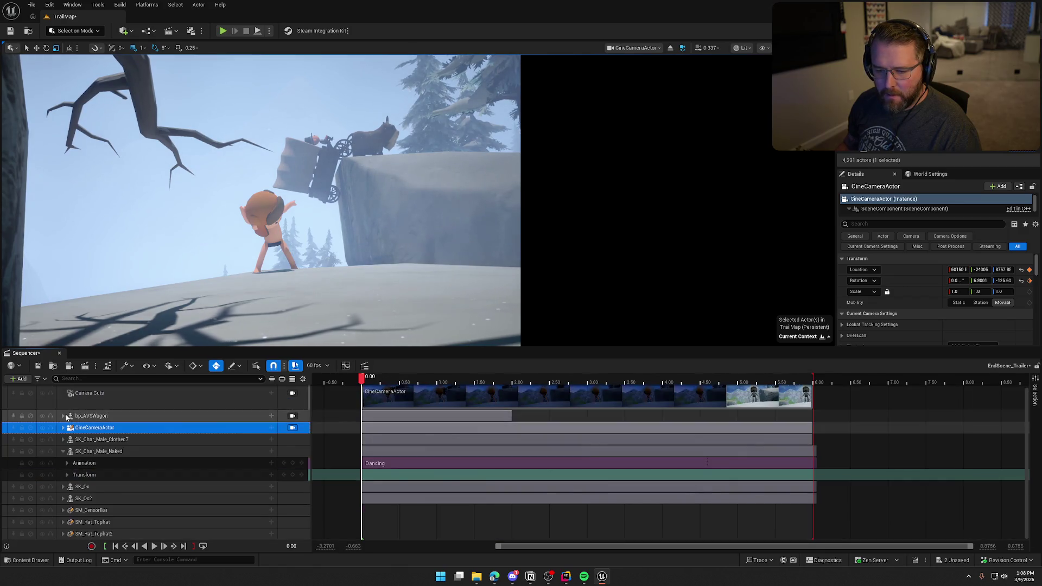
left_click(93, 452)
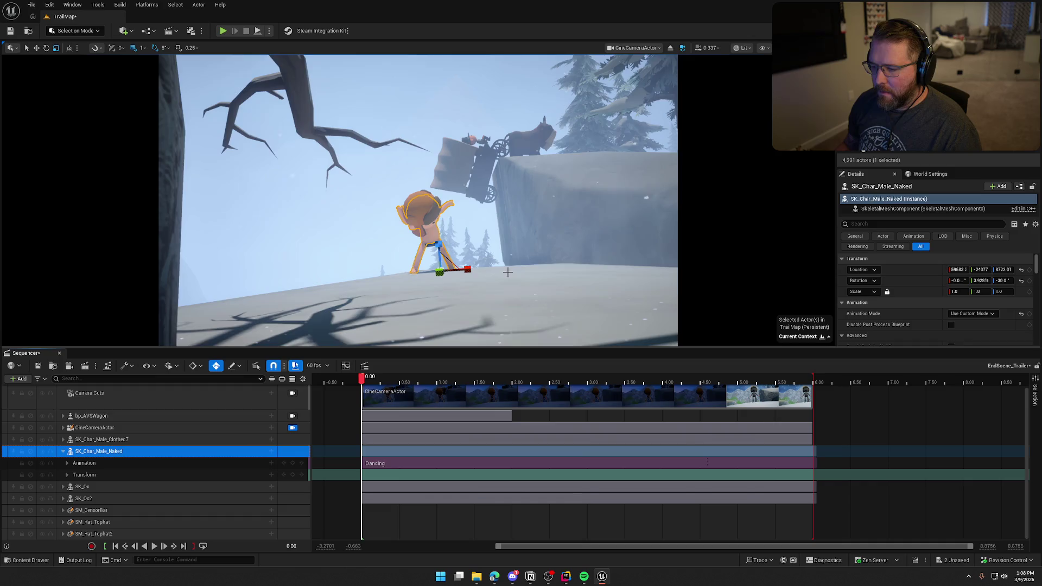
left_click(46, 48)
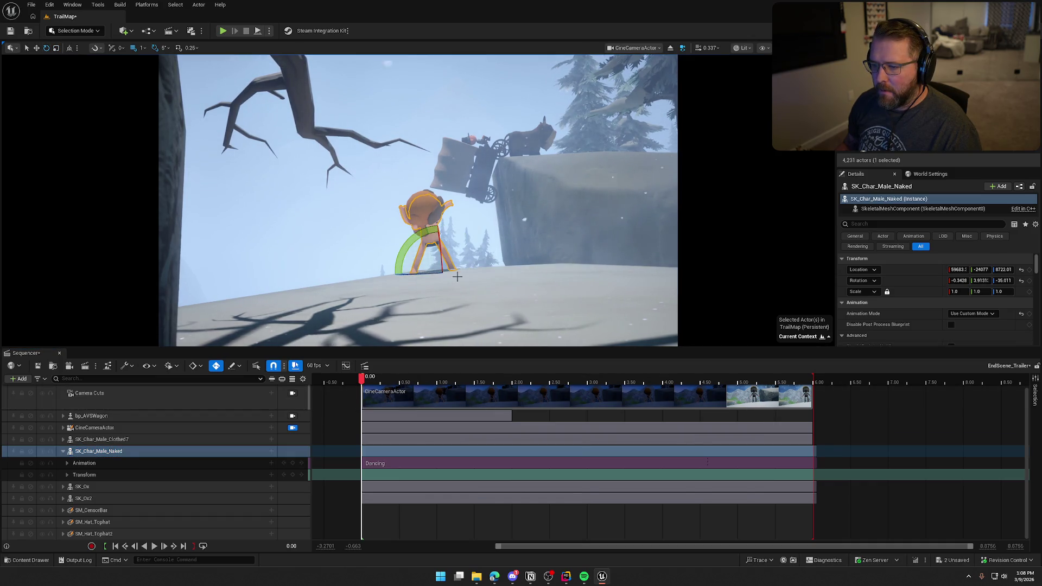
left_click(155, 546)
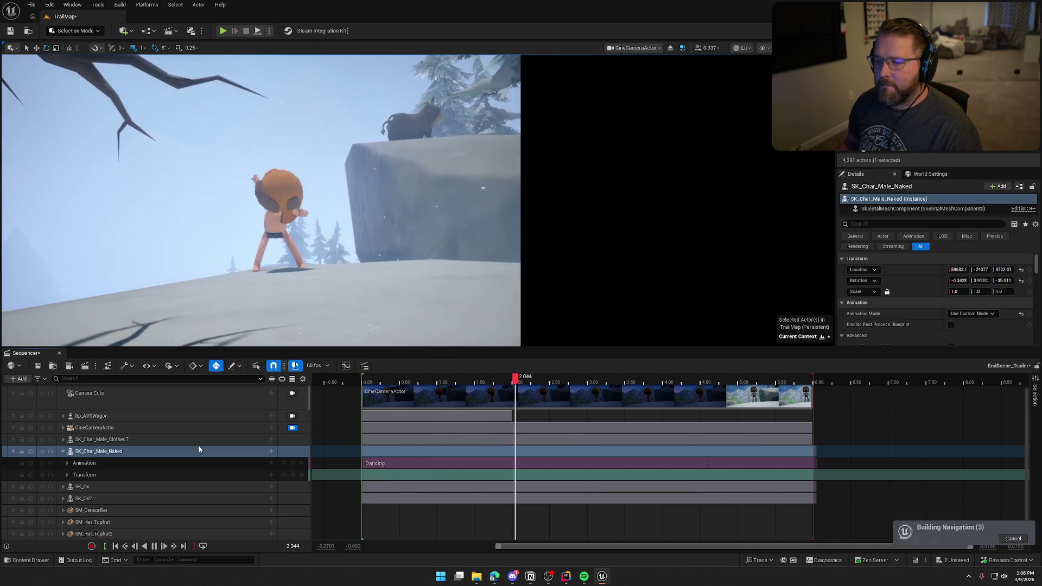
left_click(154, 547)
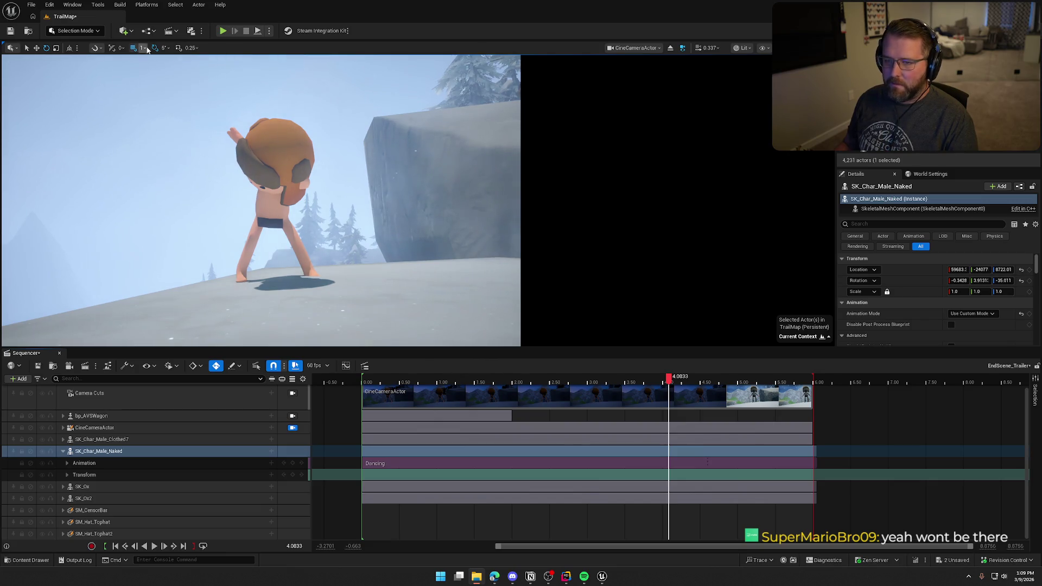
Step: Render EndScene_Trailer locally to EndScene_Trailer.mp4 in Movie Render Queue, review it, then close the windows
left_click(81, 368)
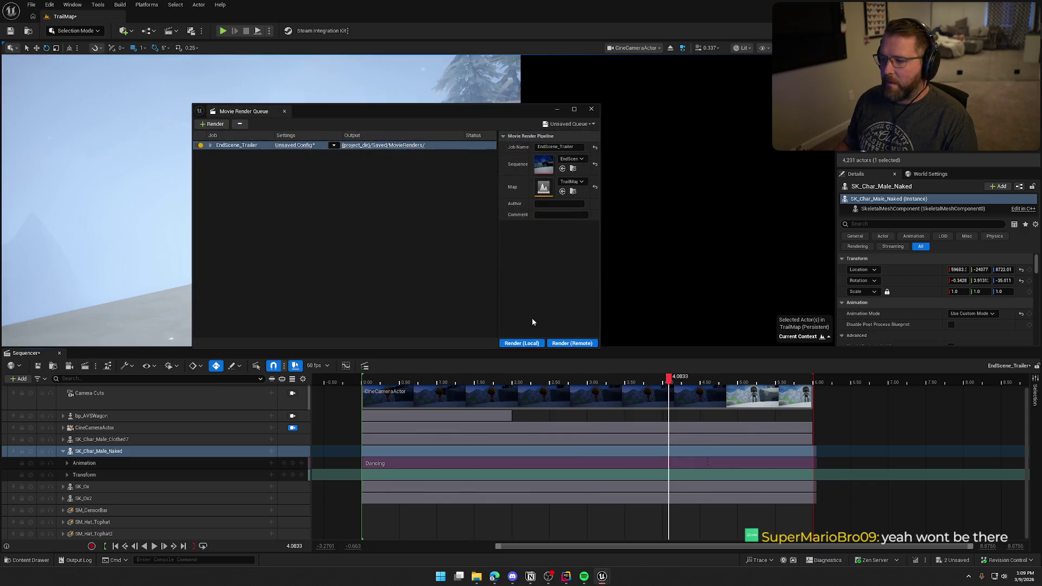
left_click(539, 344)
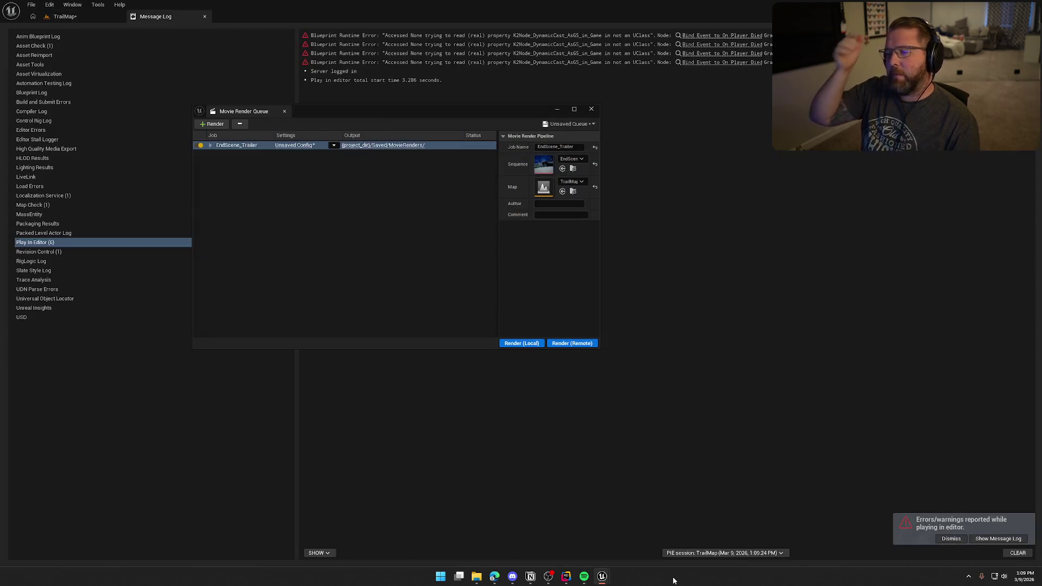
left_click(591, 109)
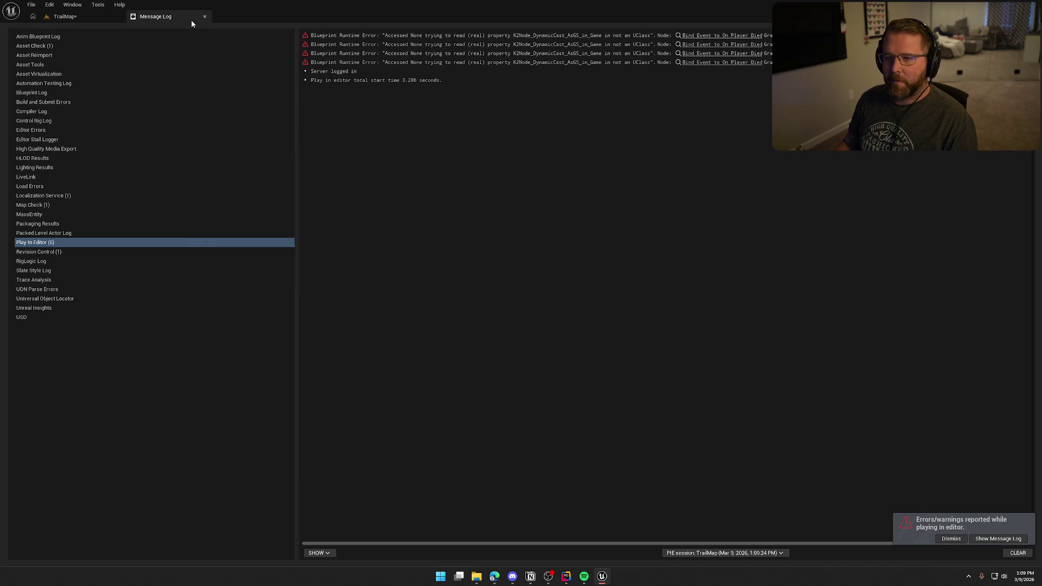
left_click(204, 16)
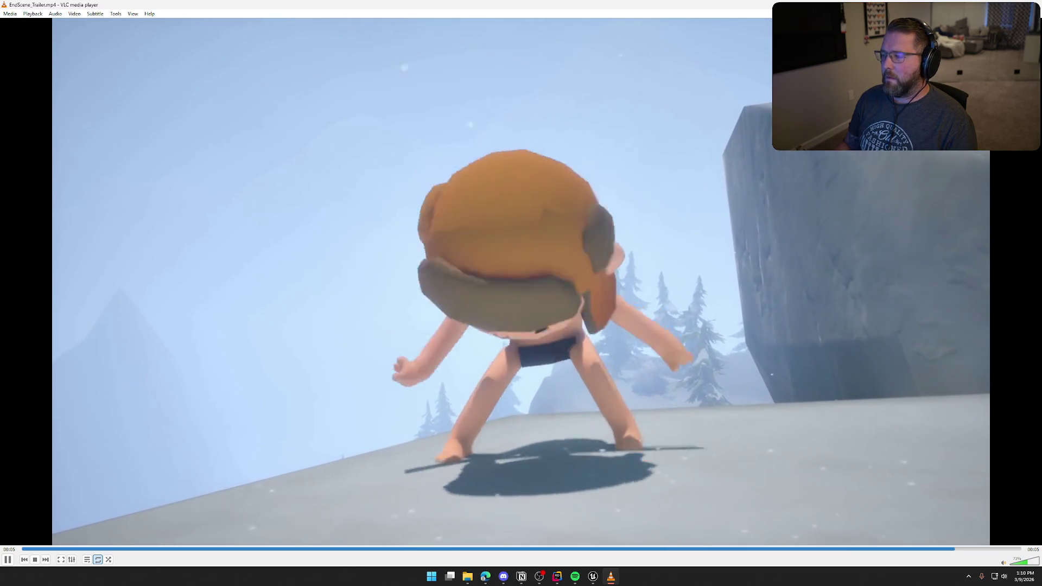
key("alt+F4")
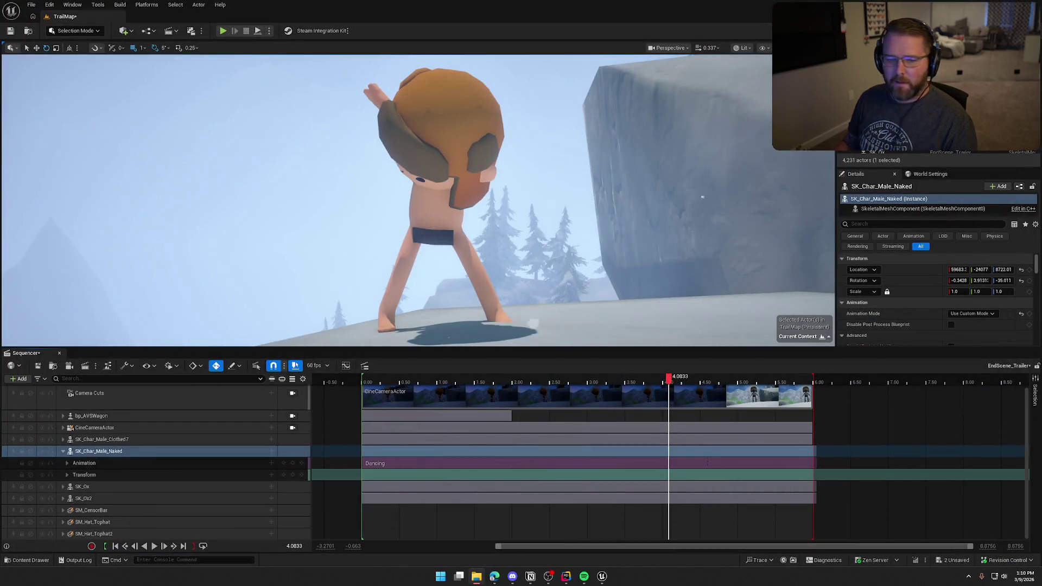
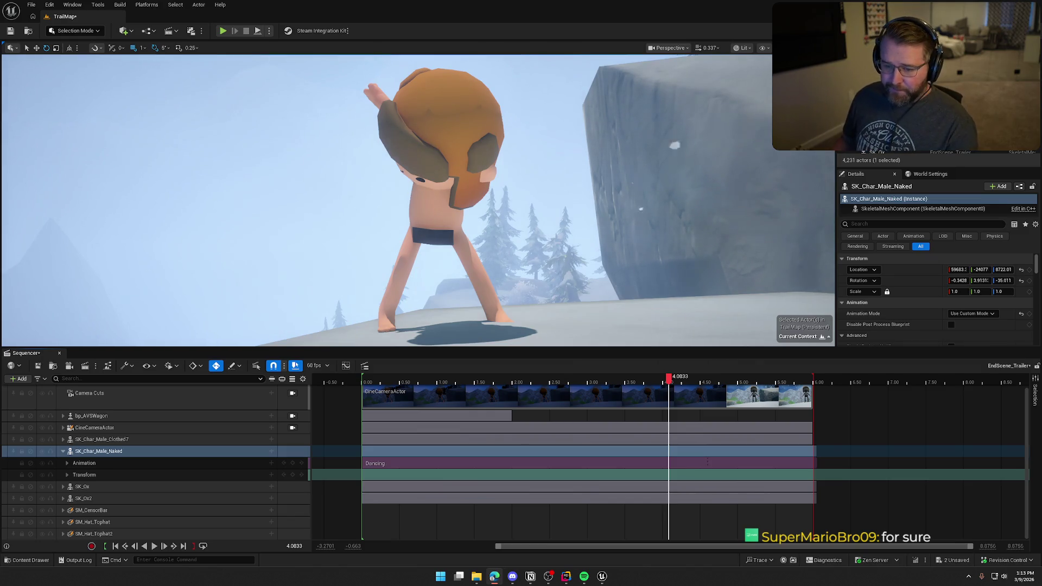
Step: Collapse the SK_Char_Male_Naked track's Animation and Transform sub-tracks and close the Sequencer
double_click(215, 451)
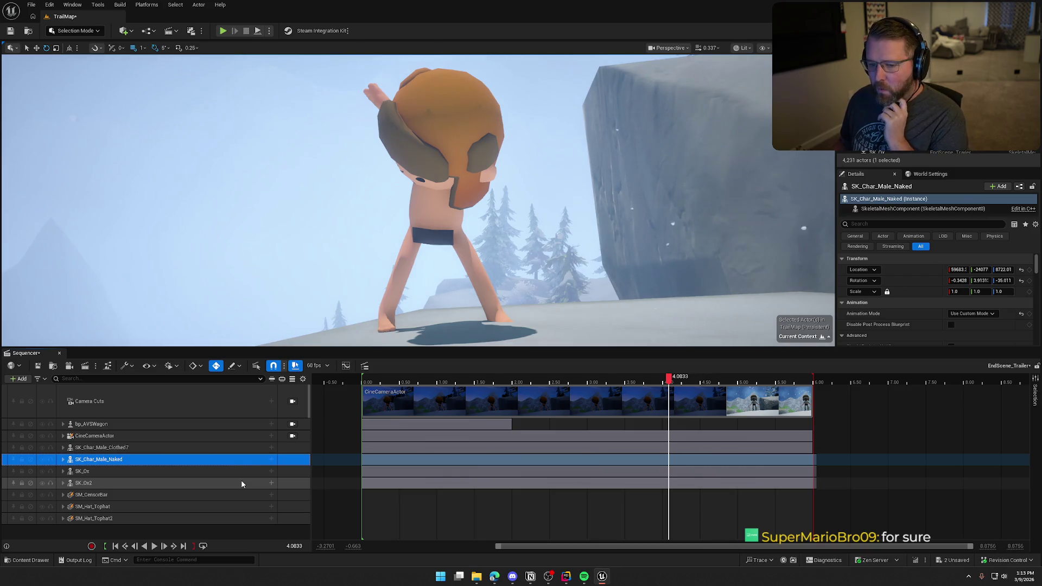
left_click(37, 369)
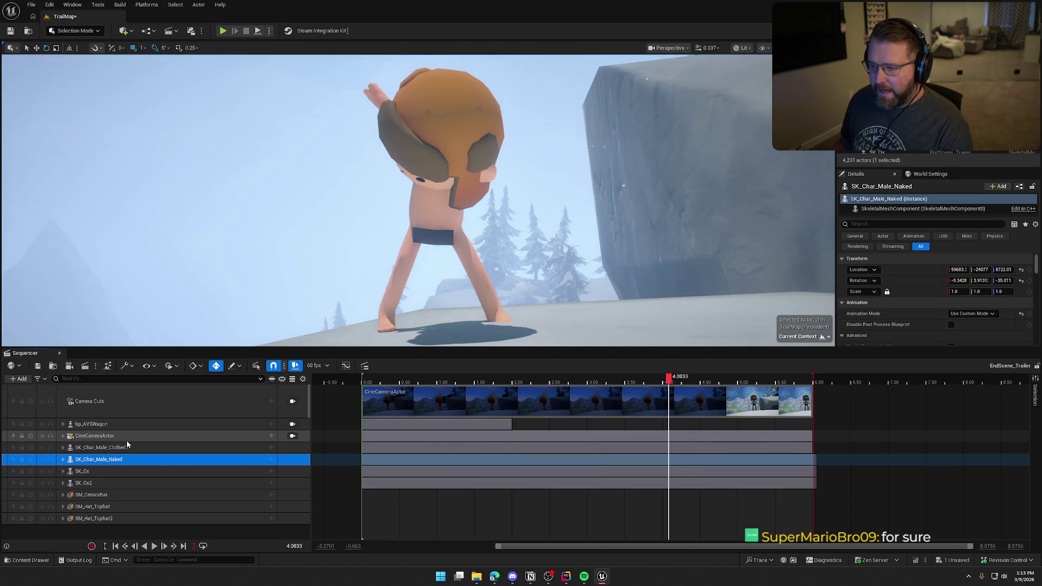
left_click(59, 356)
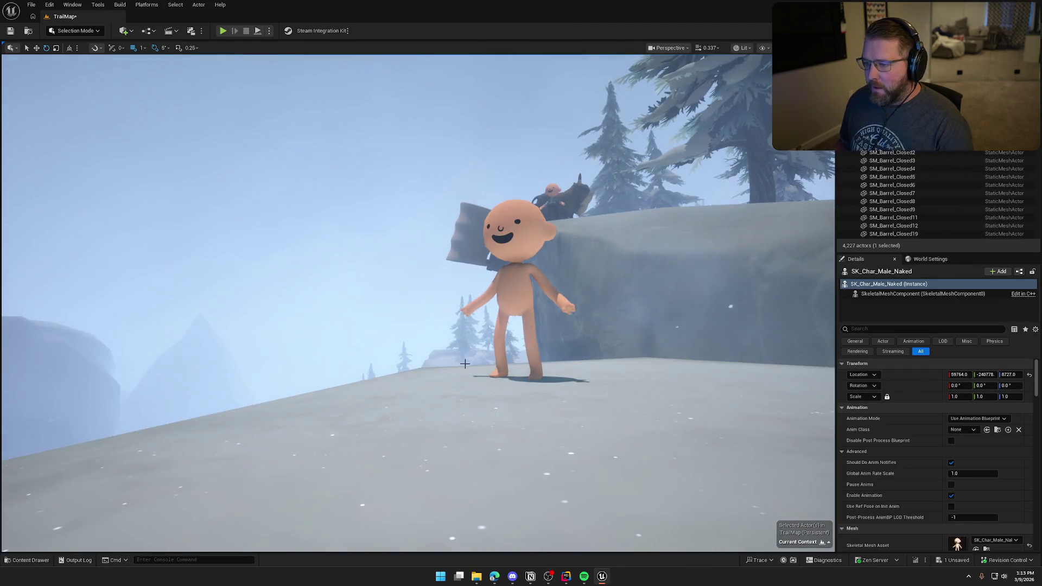
Step: Reframe the viewport on the snowy cliff and bring up the Cinematics list
left_click_drag(453, 372, 453, 380)
scroll(425, 159, "up", 3)
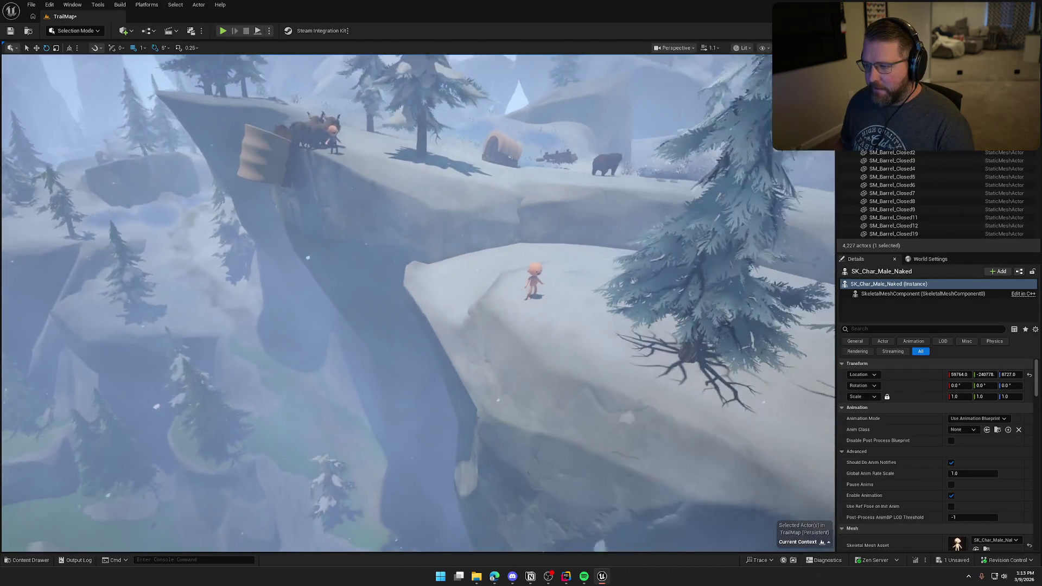
left_click_drag(537, 351, 538, 350)
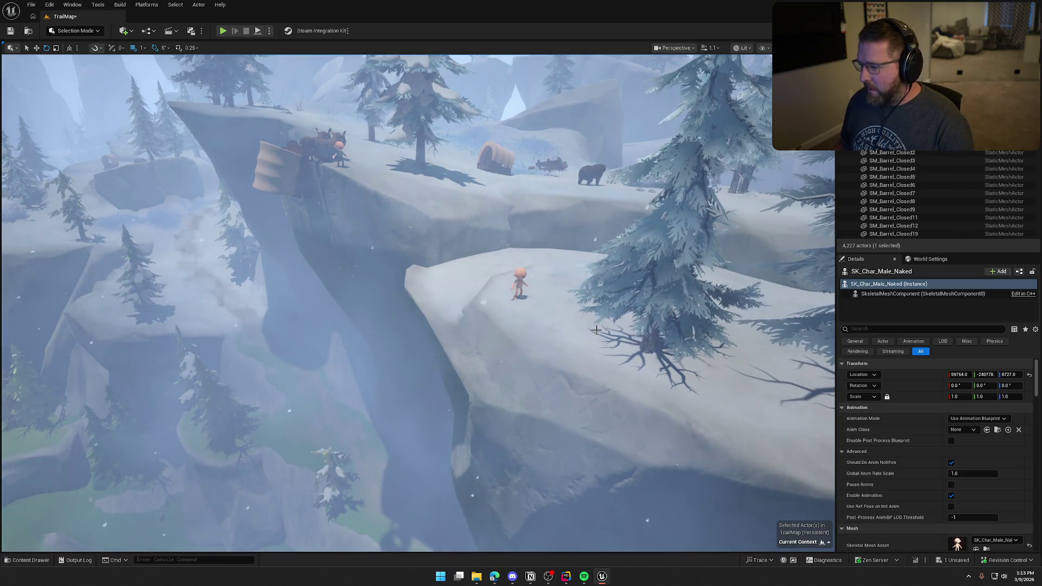
key("ctrl+space")
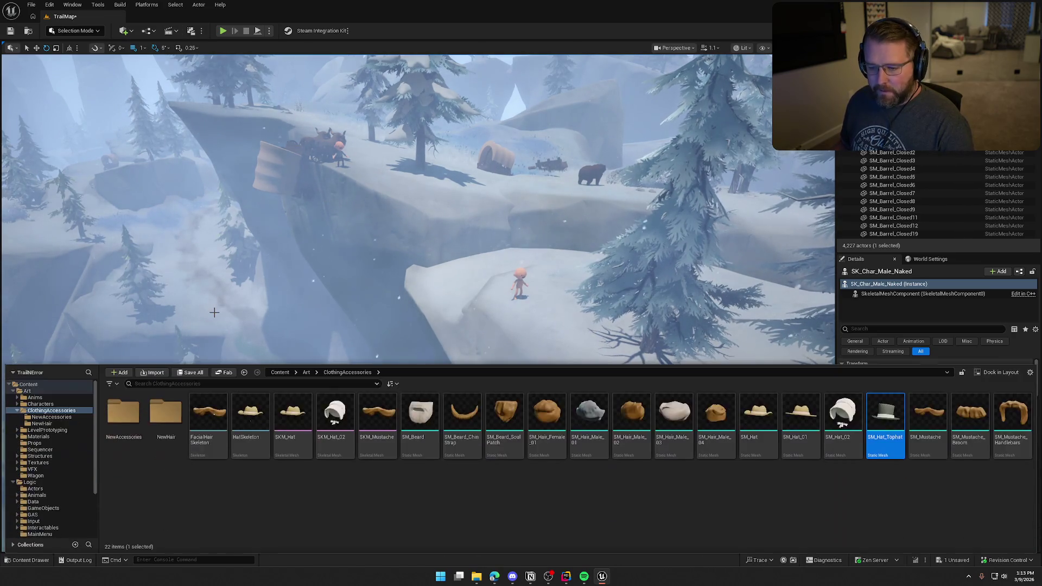
left_click(169, 30)
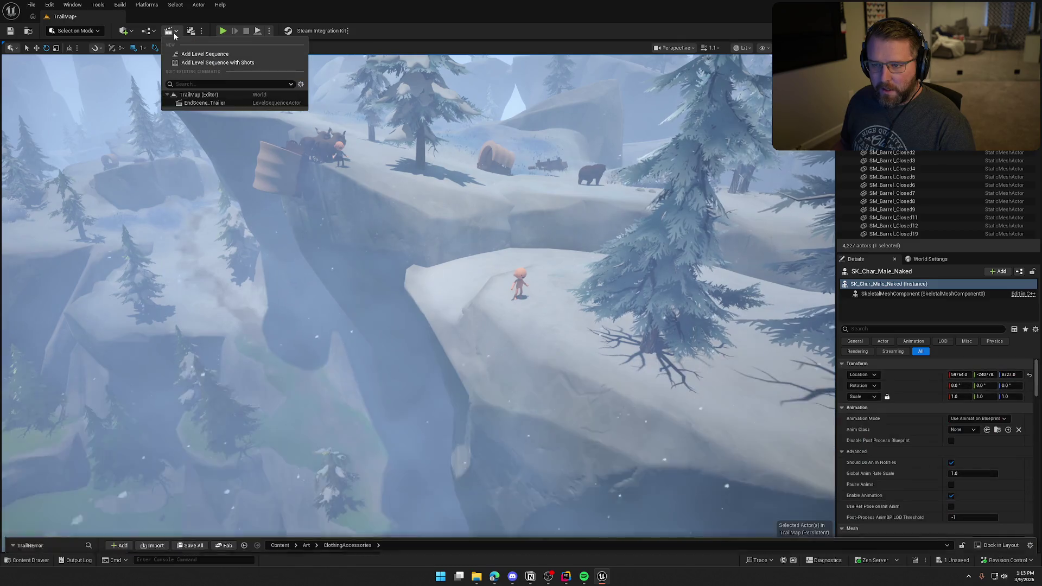
Step: Reopen EndScene_Trailer, view through the CineCameraActor, and play then pause the sequence
left_click(208, 106)
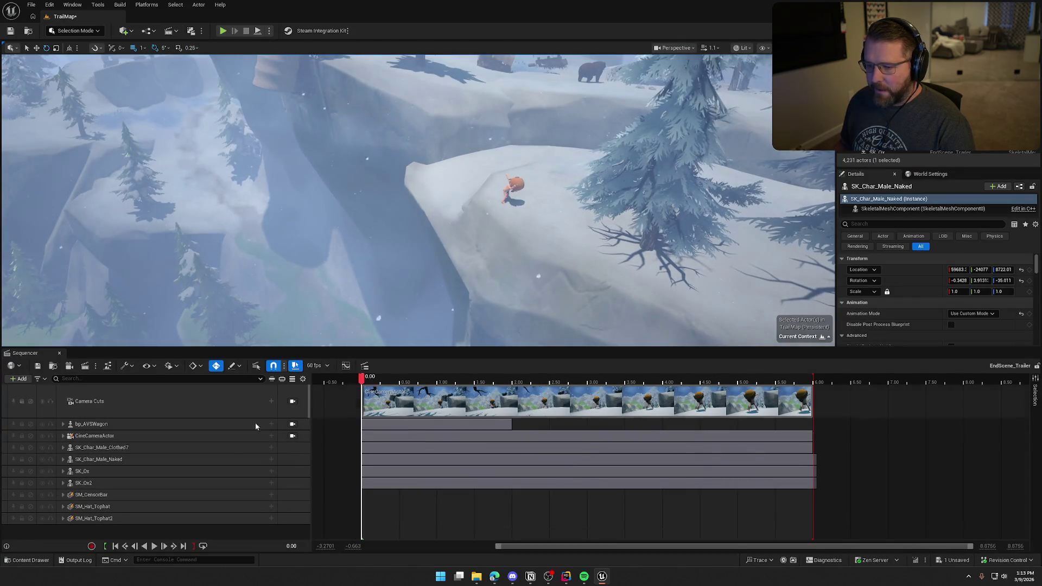
left_click(292, 436)
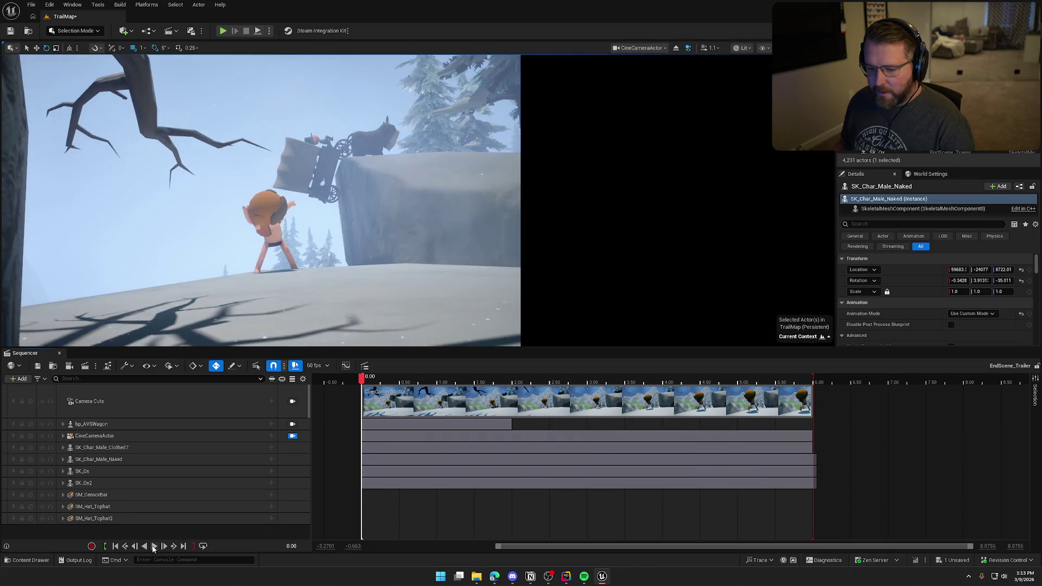
left_click(154, 546)
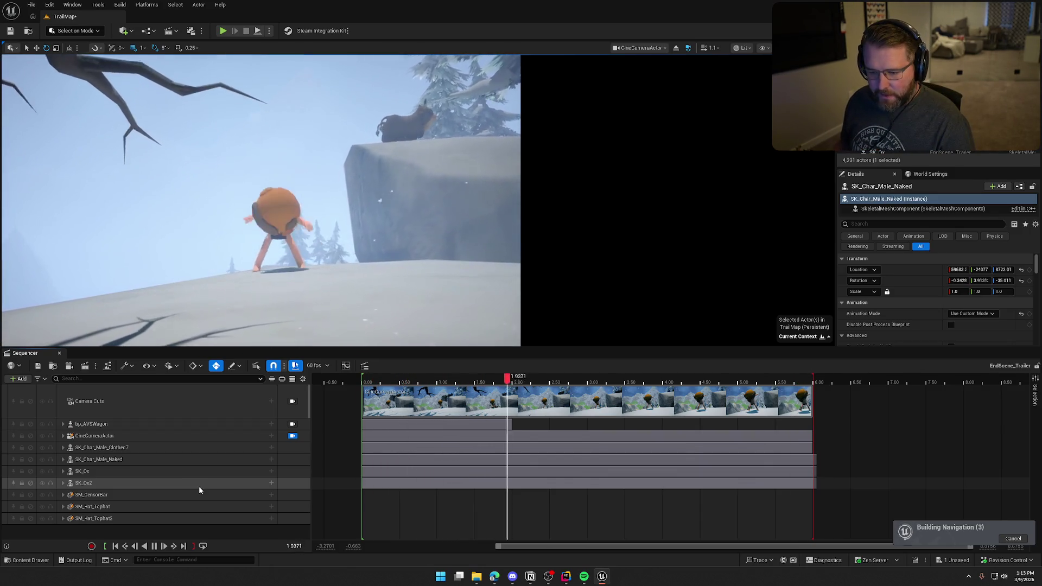
left_click(154, 546)
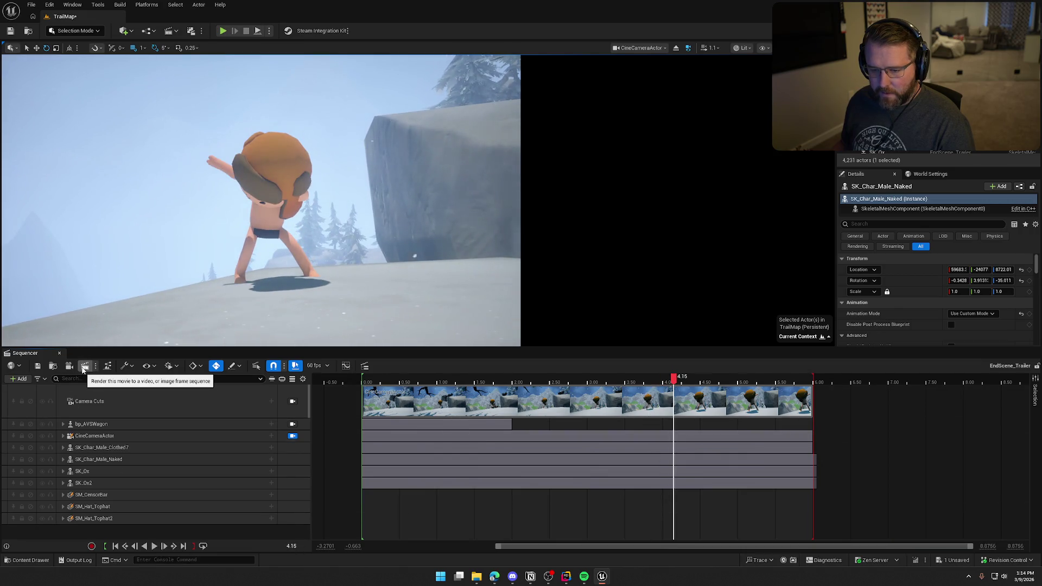
Step: Add EndScene_Trailer to the Movie Render Queue and review its Deferred Rendering and Output settings
left_click(107, 365)
left_click(285, 147)
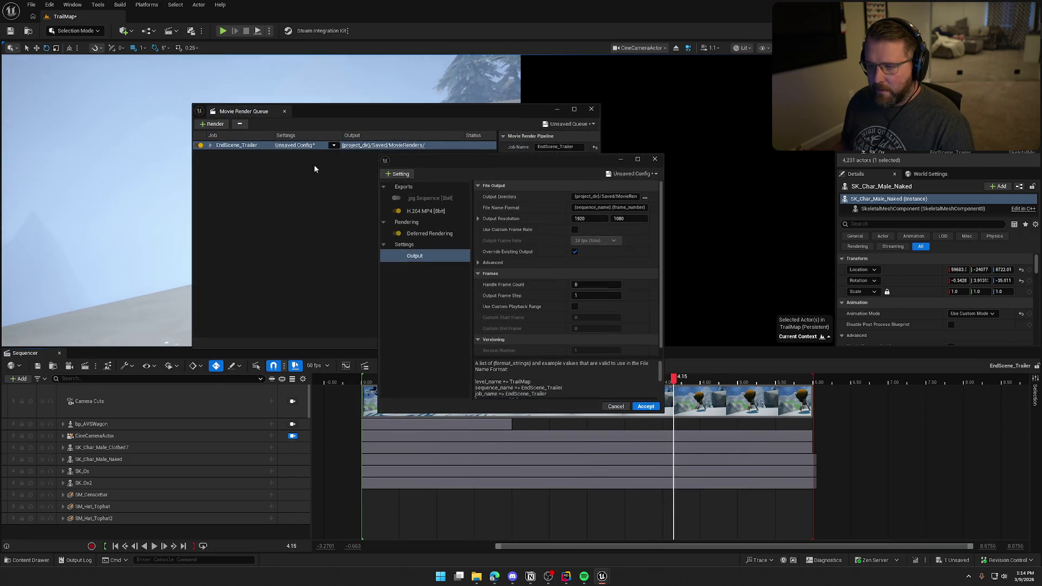
left_click_drag(491, 160, 403, 158)
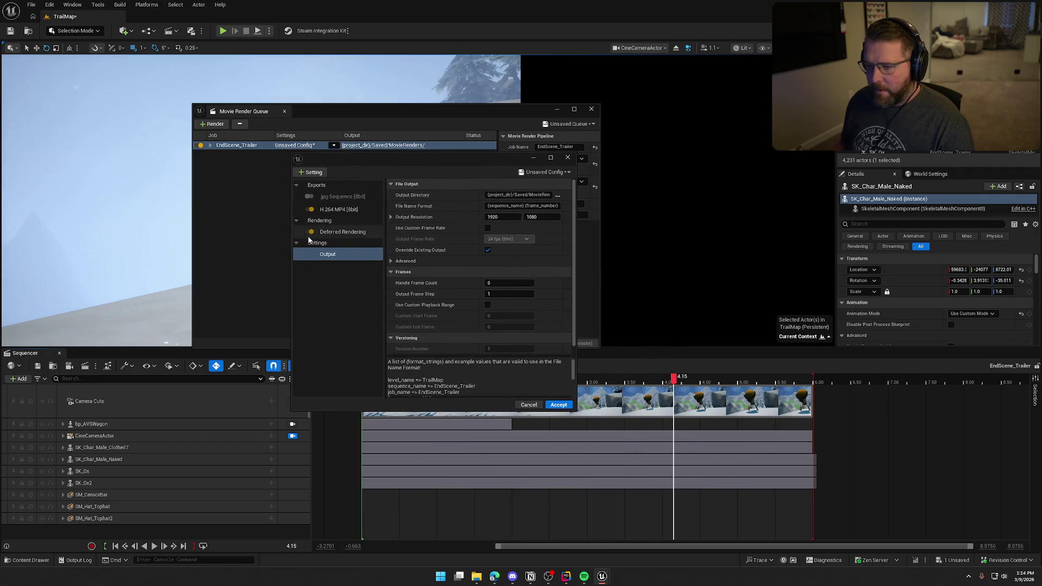
left_click(333, 234)
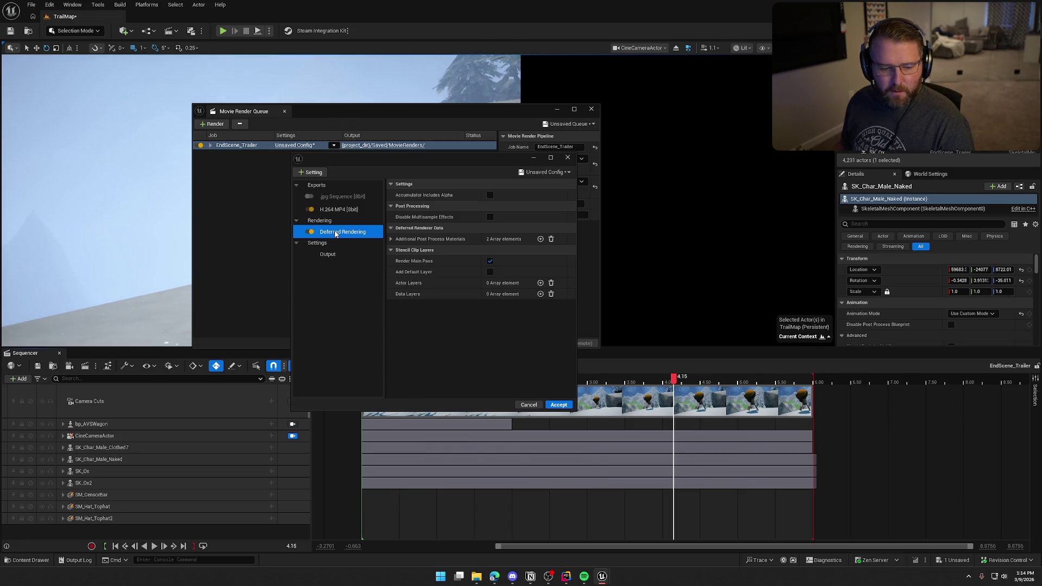
left_click(332, 256)
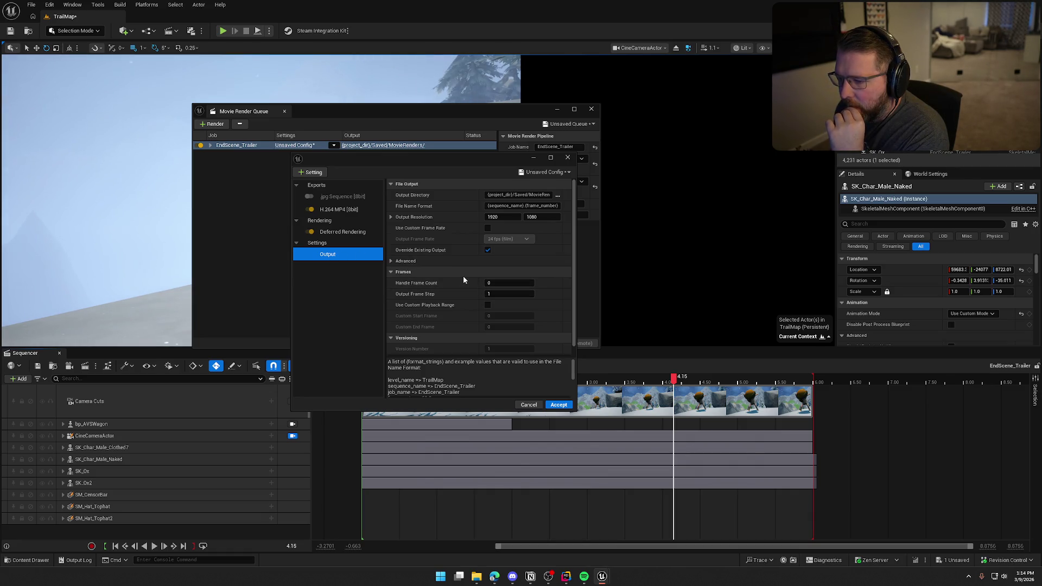
Step: Enable a custom output frame rate of 60 fps and accept the config
left_click(487, 227)
left_click(502, 241)
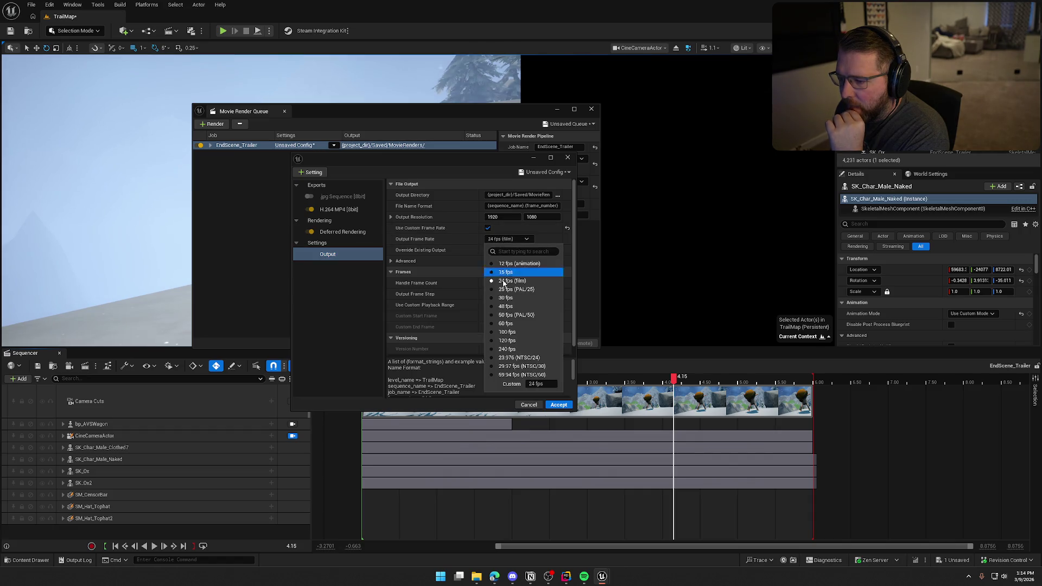
left_click(510, 315)
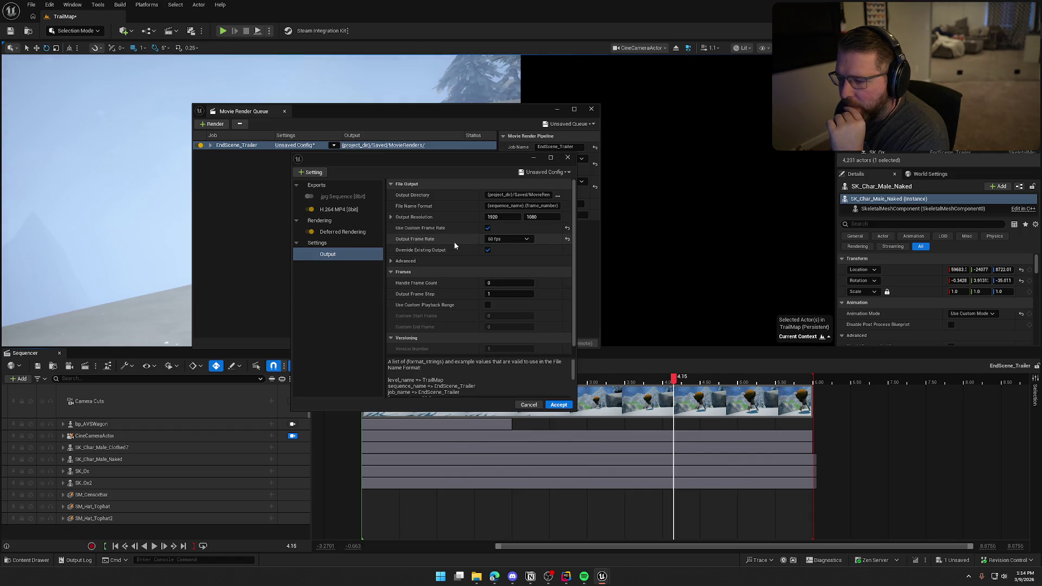
left_click(436, 261)
scroll(435, 286, "down", 2)
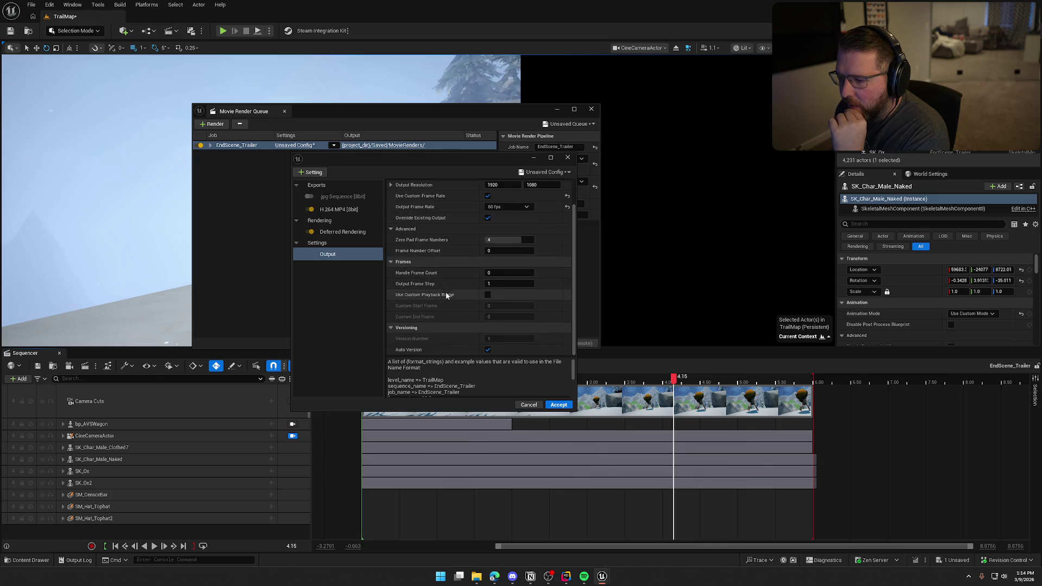
scroll(450, 345, "up", 2)
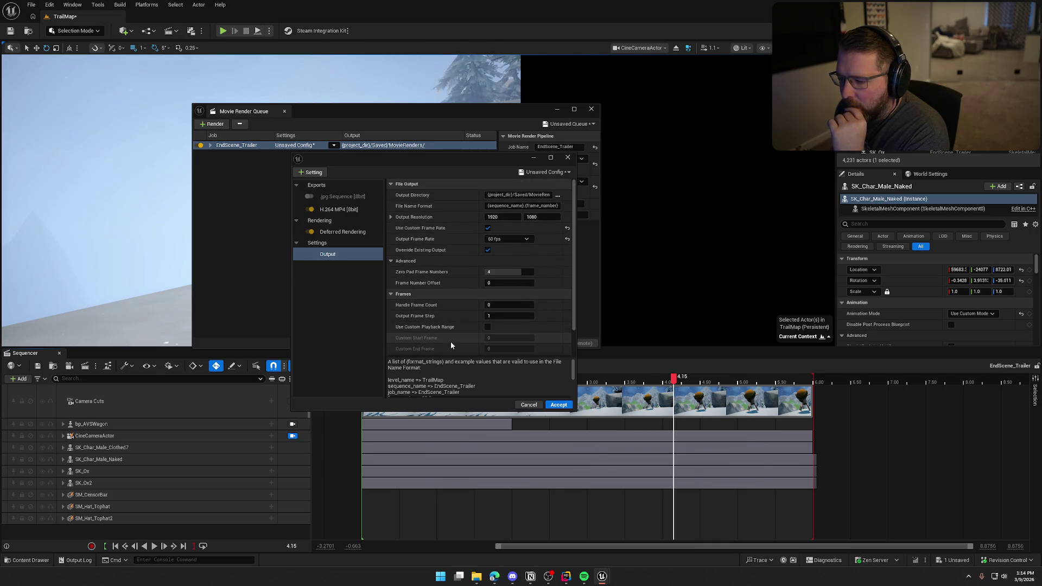
left_click(558, 405)
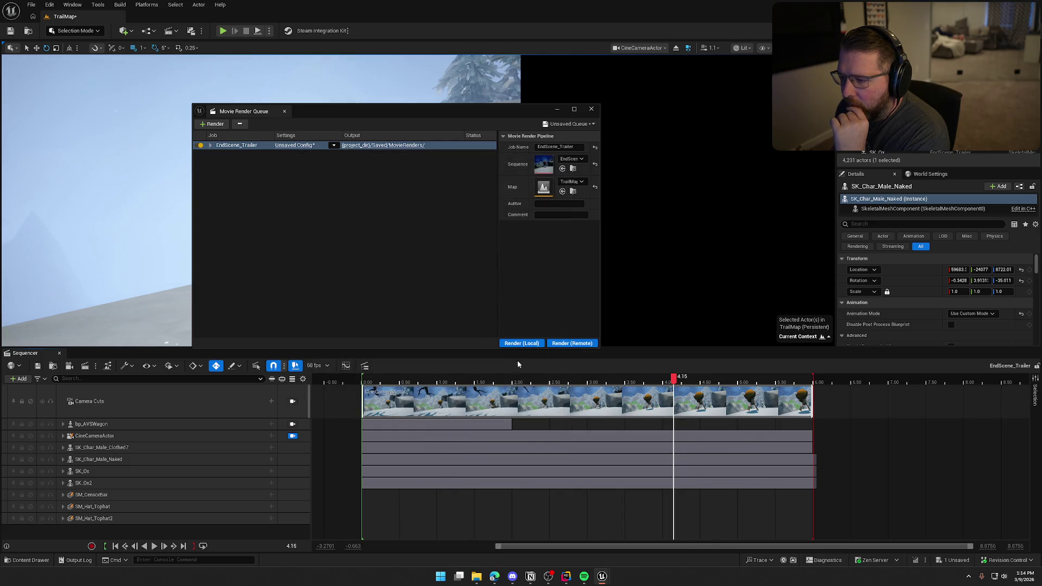
Step: Reopen the job's render settings, check the H.264 MP4 encoding, and add a Camera setting
left_click(211, 145)
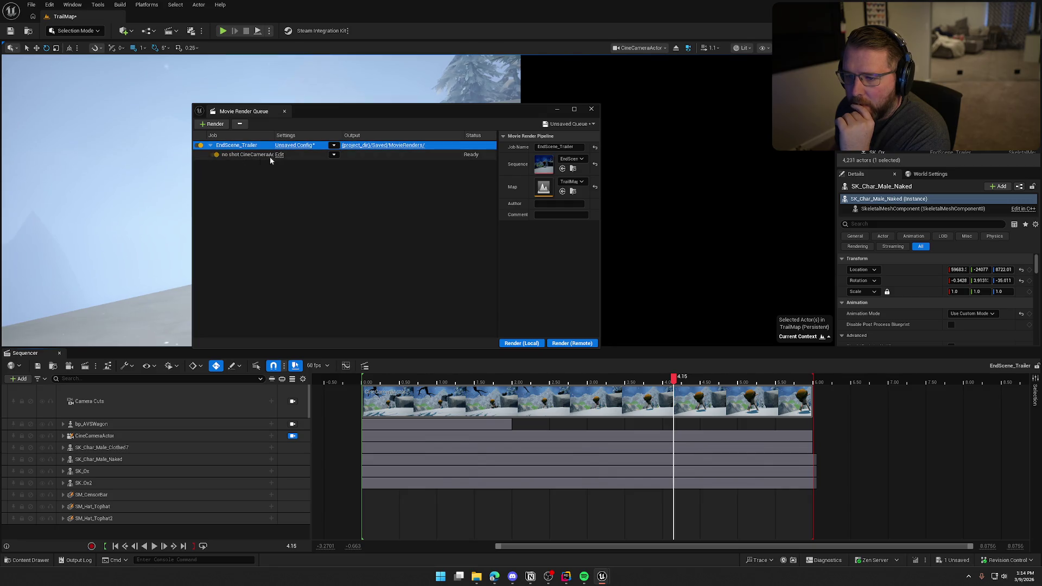
left_click(279, 155)
left_click(421, 212)
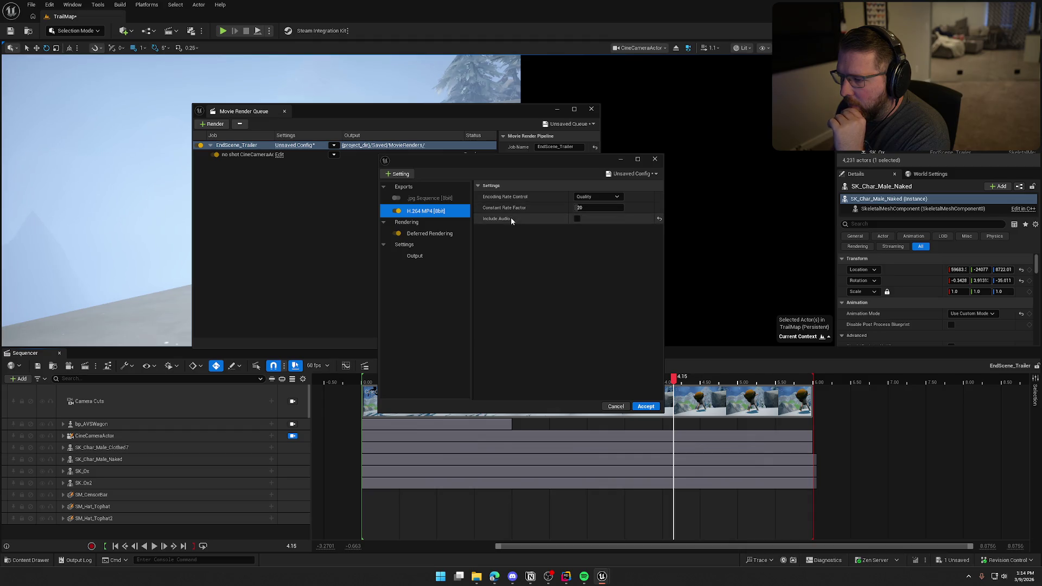
left_click(400, 175)
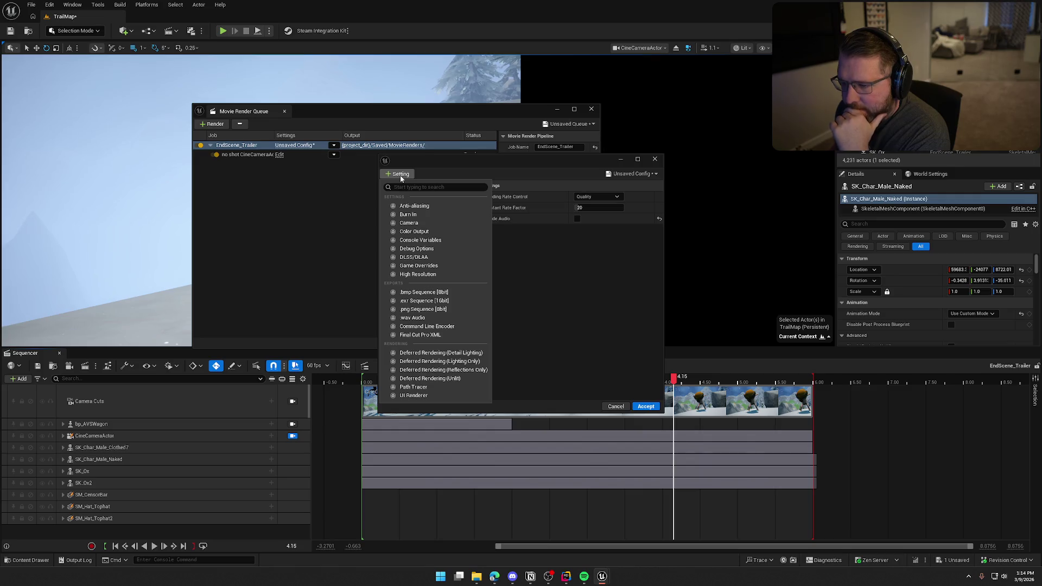
left_click(445, 225)
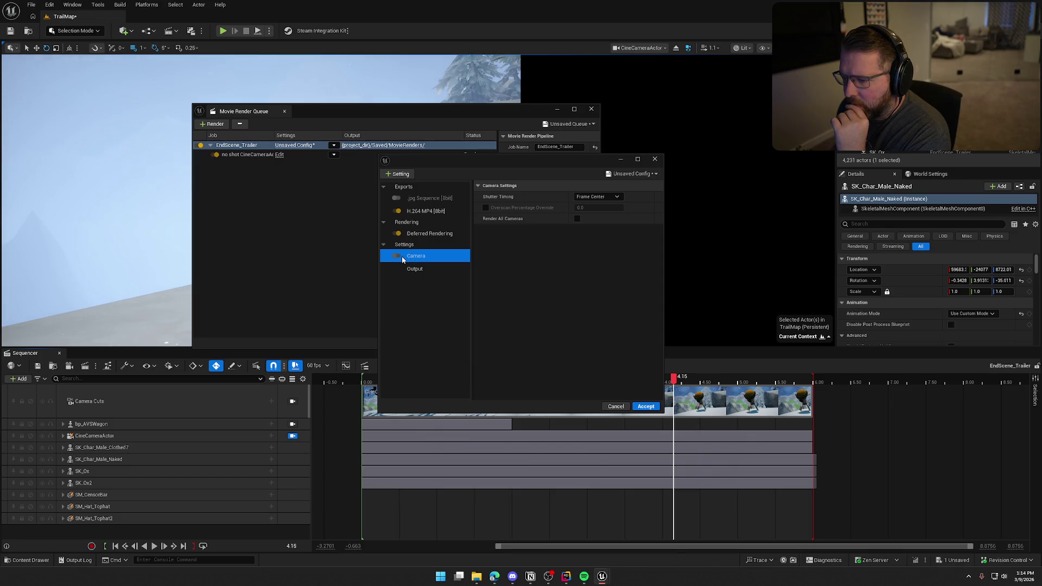
Step: Add High Resolution and Anti-aliasing settings, then switch off Anti-aliasing and Deferred Rendering
left_click(397, 174)
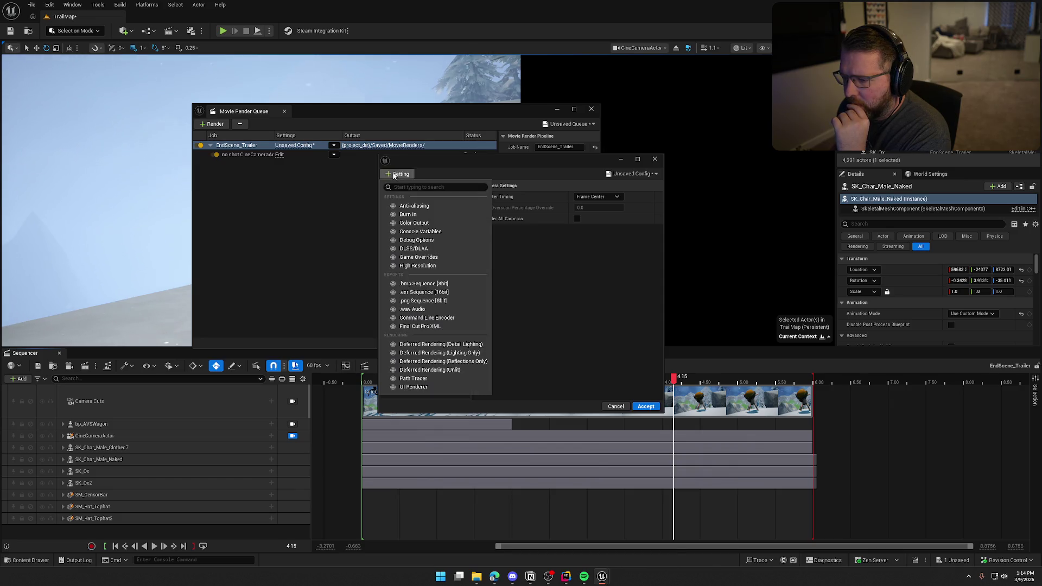
left_click(421, 266)
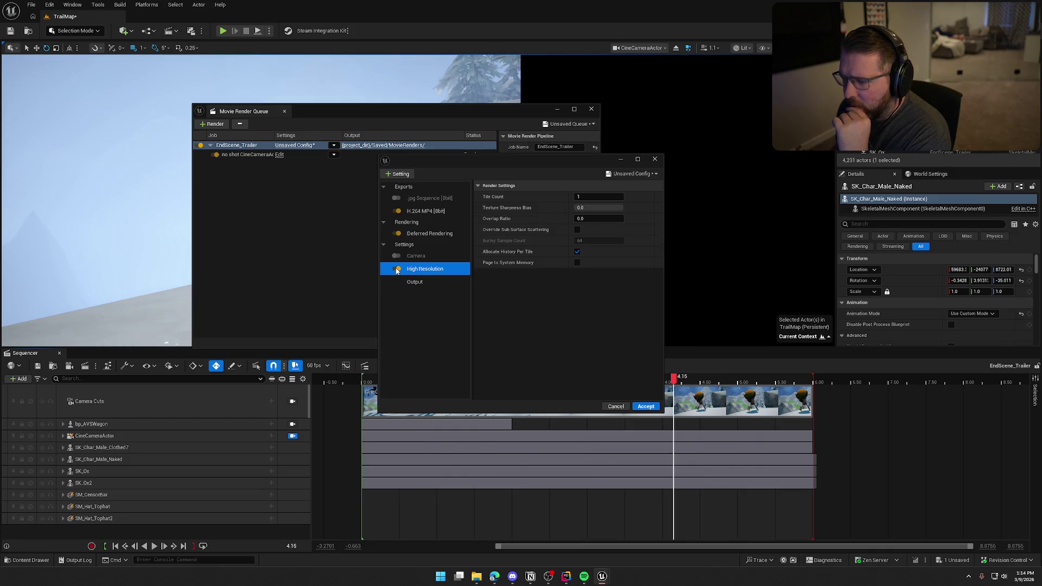
left_click(398, 173)
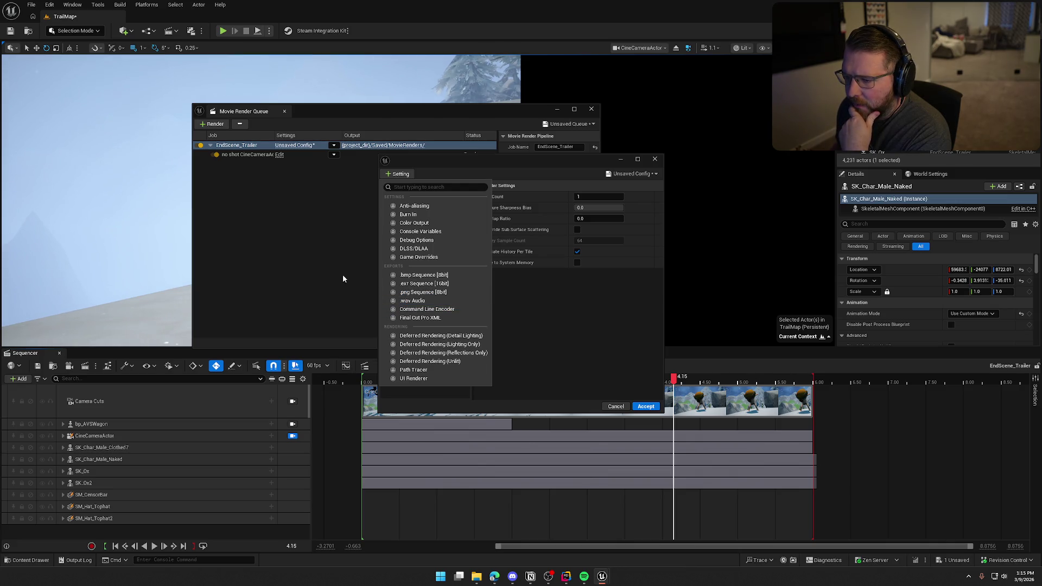
left_click(420, 207)
left_click(396, 256)
left_click(396, 234)
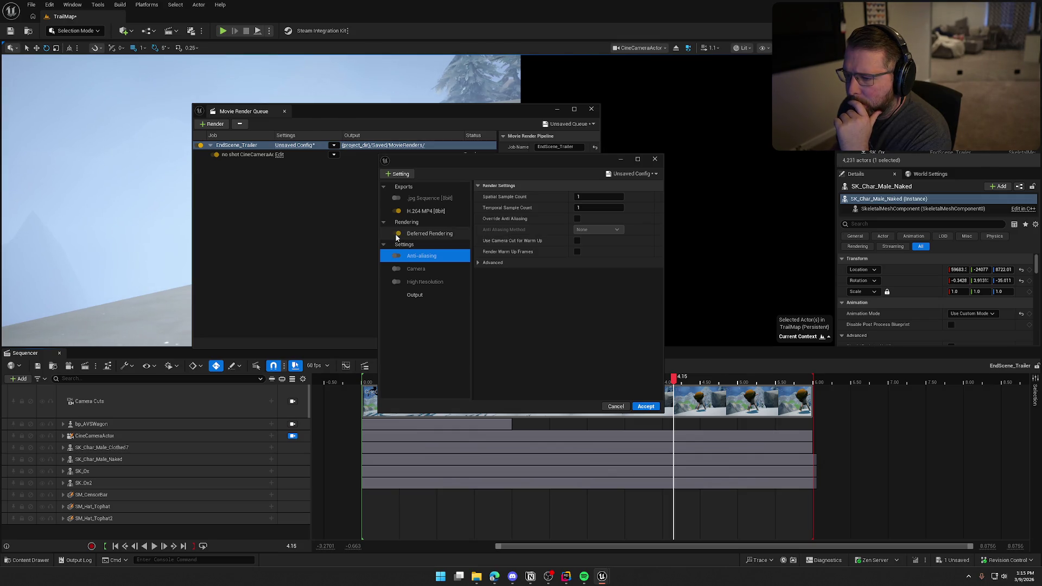
Step: Discard the setting changes and close the Movie Render Queue window
left_click(612, 406)
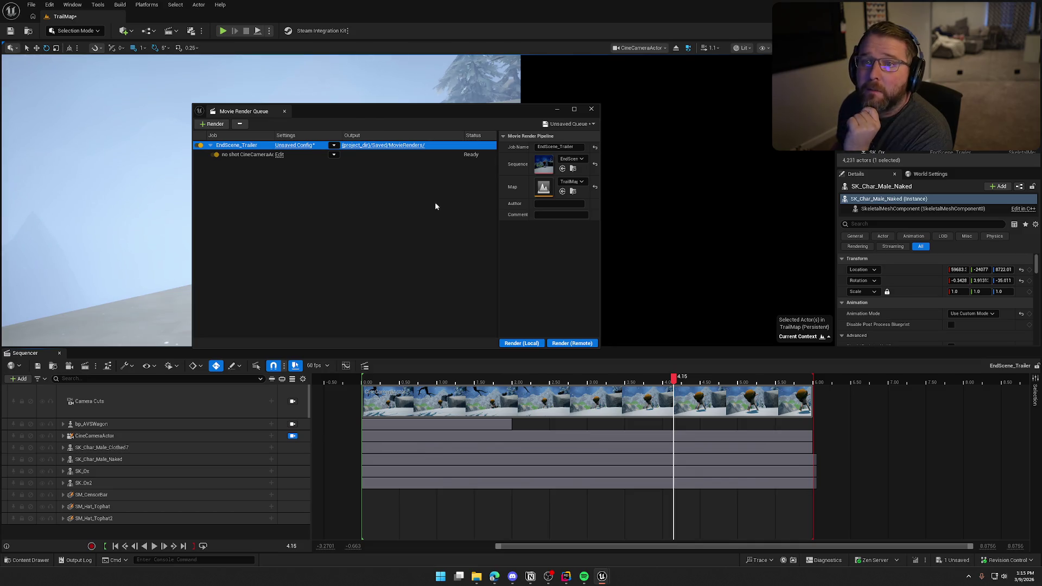
left_click(591, 109)
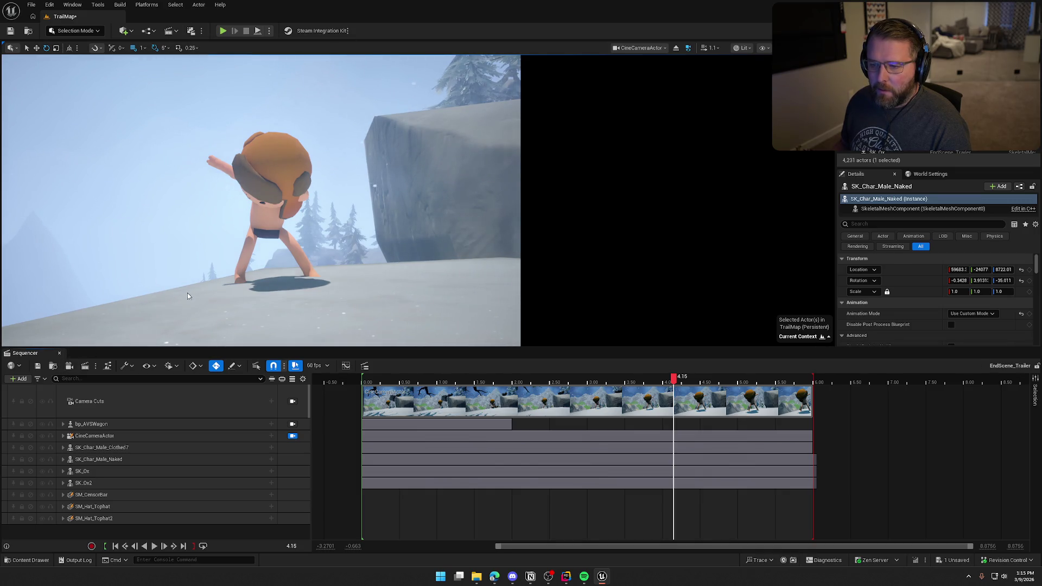
scroll(349, 276, "down", 10)
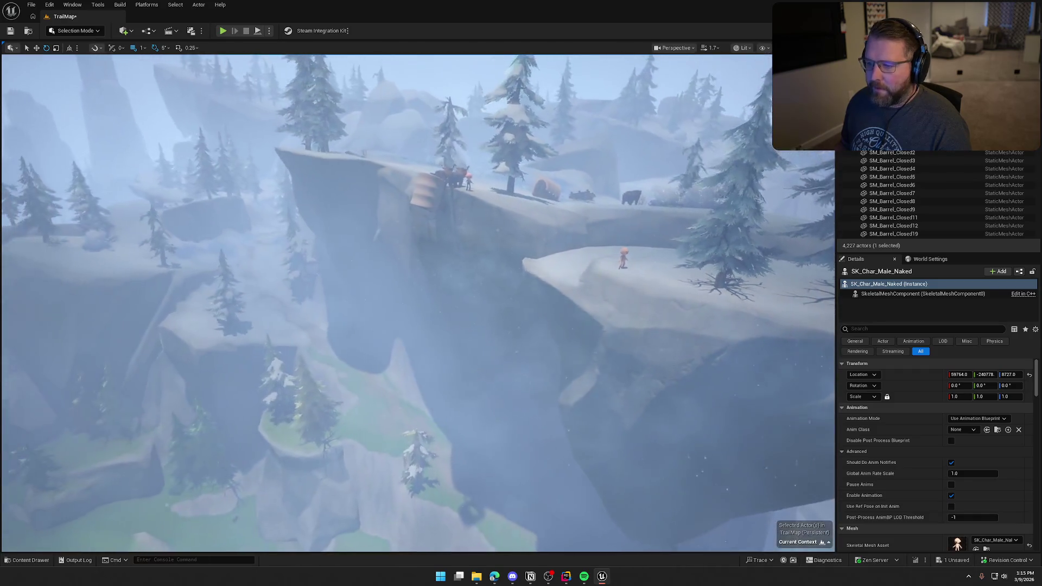
Step: Zoom the viewport out to a wide cliff shot and switch to the Pixabay western music search in Chrome
scroll(356, 268, "up", 1)
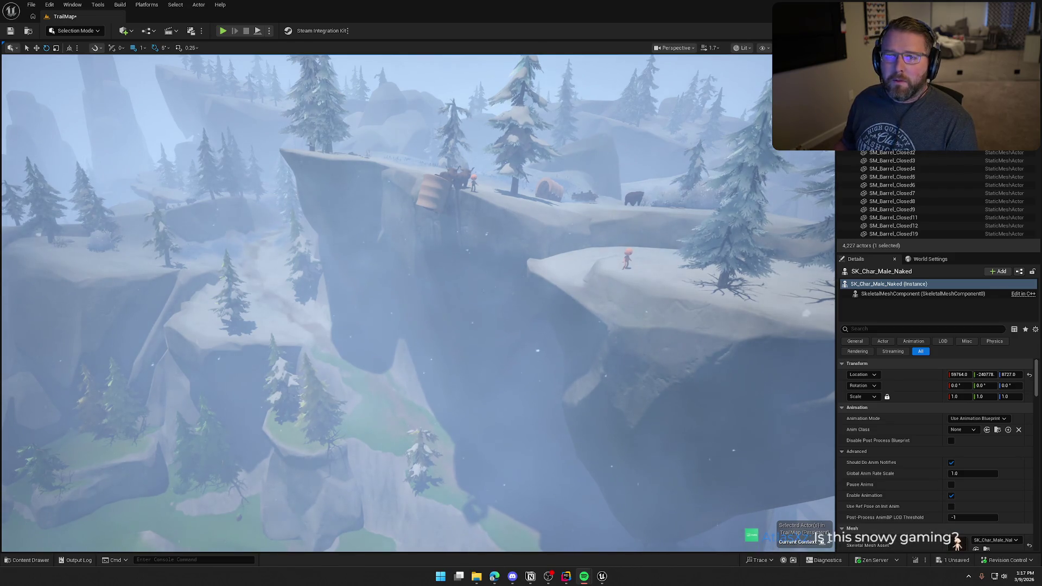
left_click(494, 577)
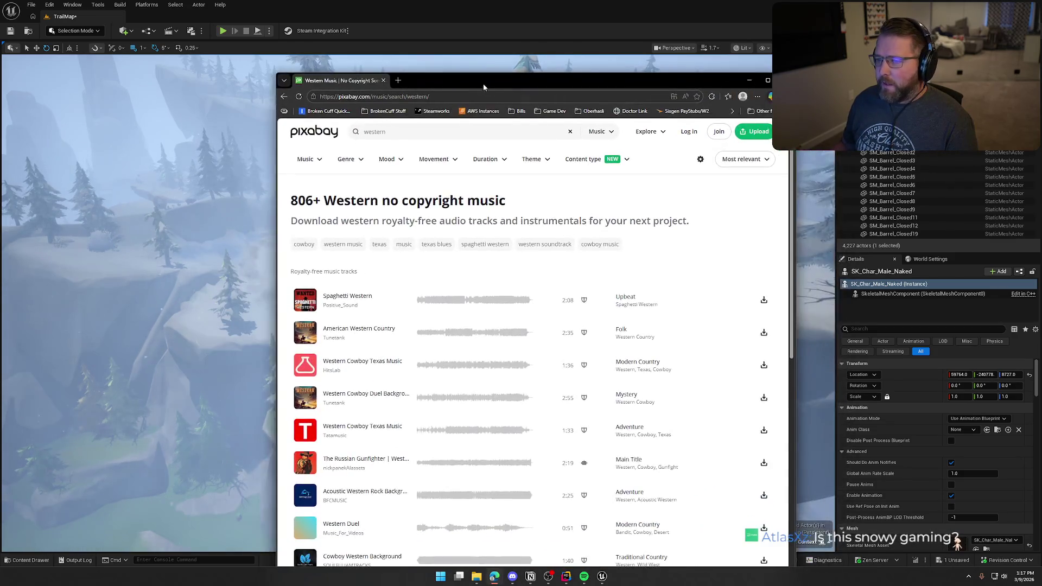
Step: Maximize the browser, dismiss the cookie banner, and play the Spaghetti Western preview
double_click(481, 82)
left_click(1020, 536)
left_click(179, 228)
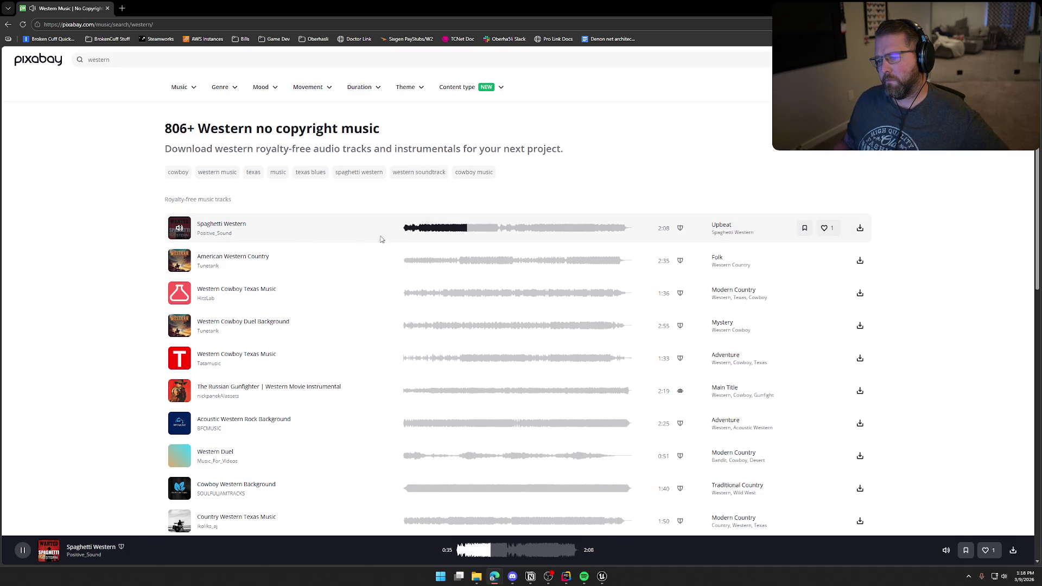
Step: Skim Spaghetti Western ahead through about 0:50, 1:06, 1:15, 1:26, then pause it at 1:31
left_click(493, 230)
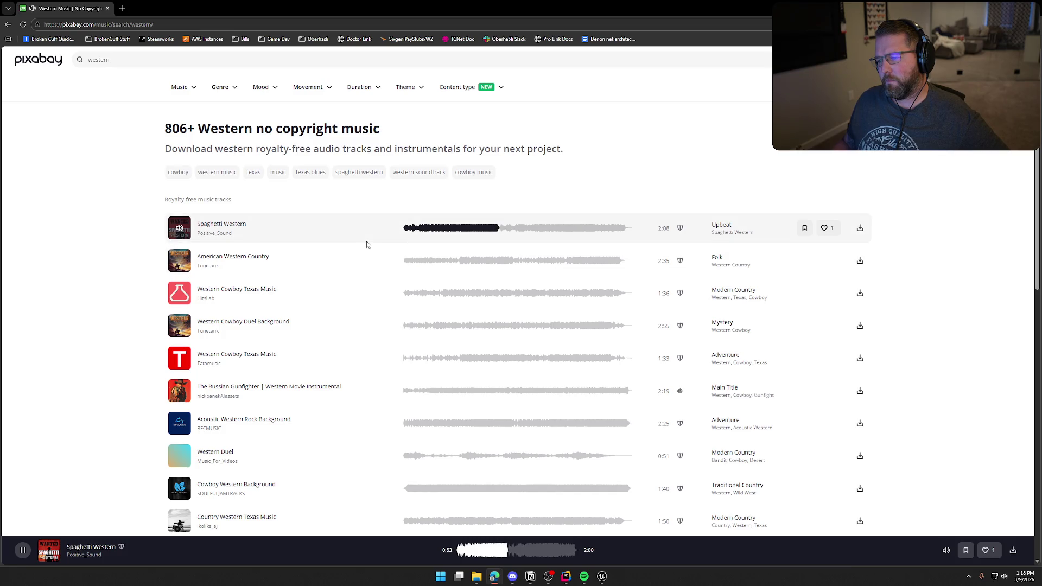
left_click(519, 230)
left_click(539, 232)
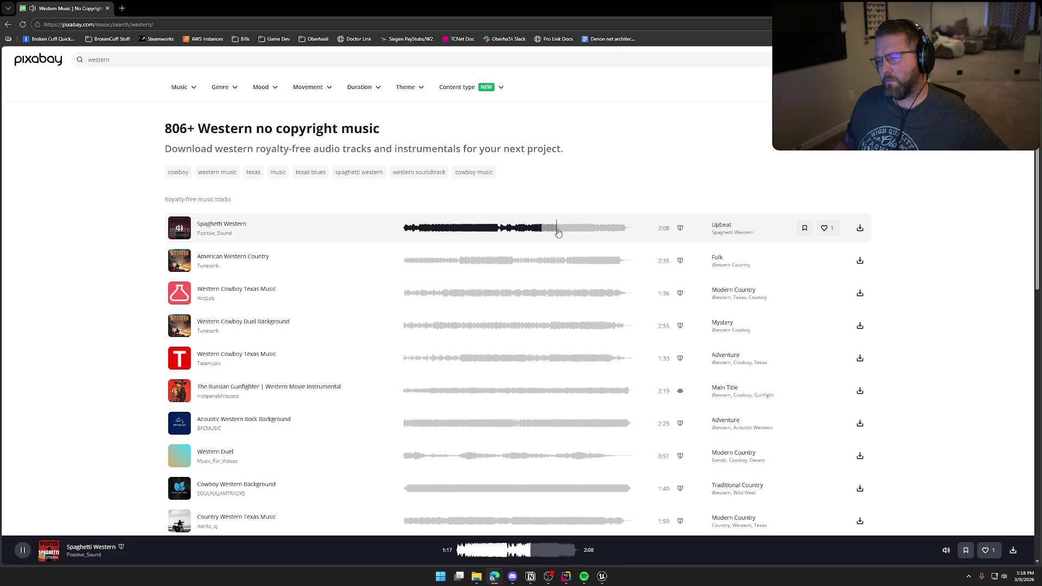
left_click(558, 232)
left_click(183, 227)
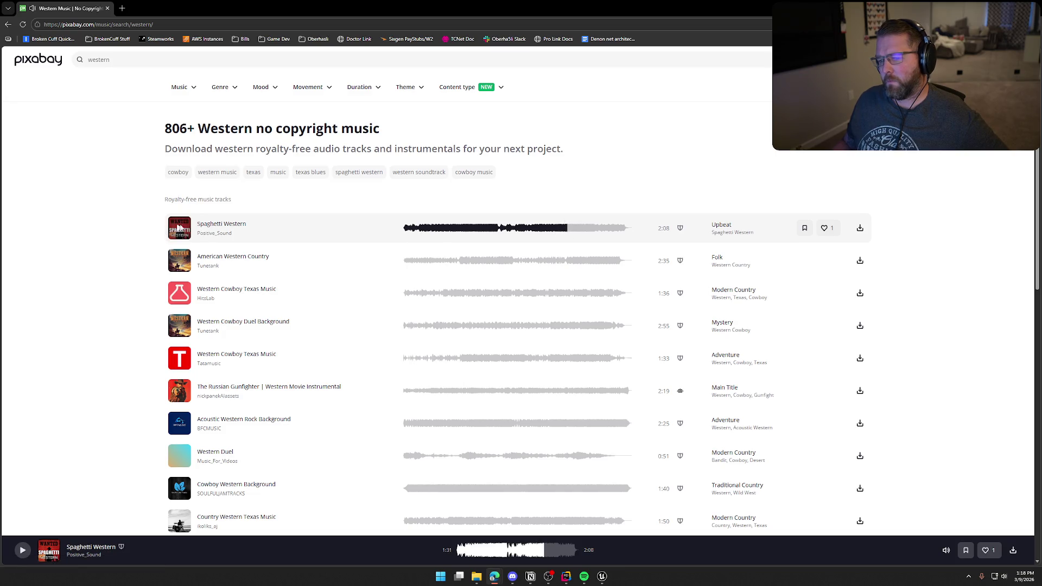
Step: Sample American Western Country, then play Western Cowboy Texas Music, skipping to about 0:18 and 0:29
left_click(179, 260)
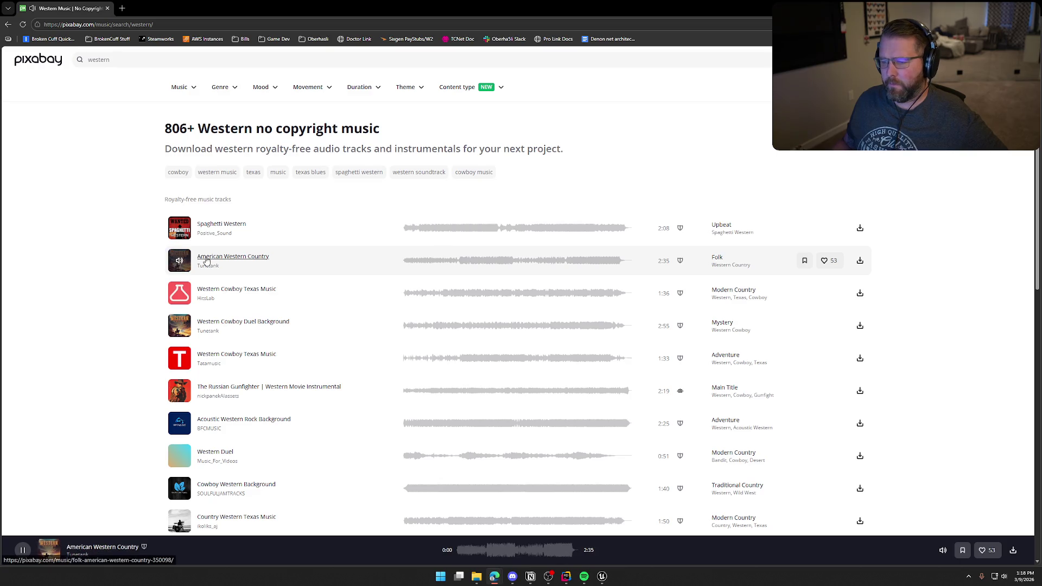
left_click(180, 261)
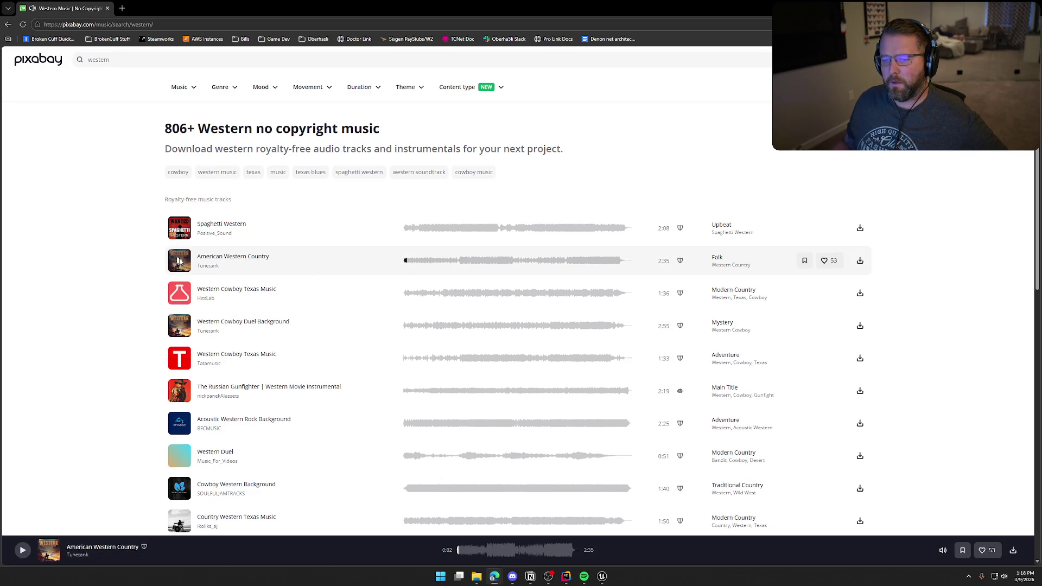
scroll(179, 261, "down", 1)
left_click(179, 255)
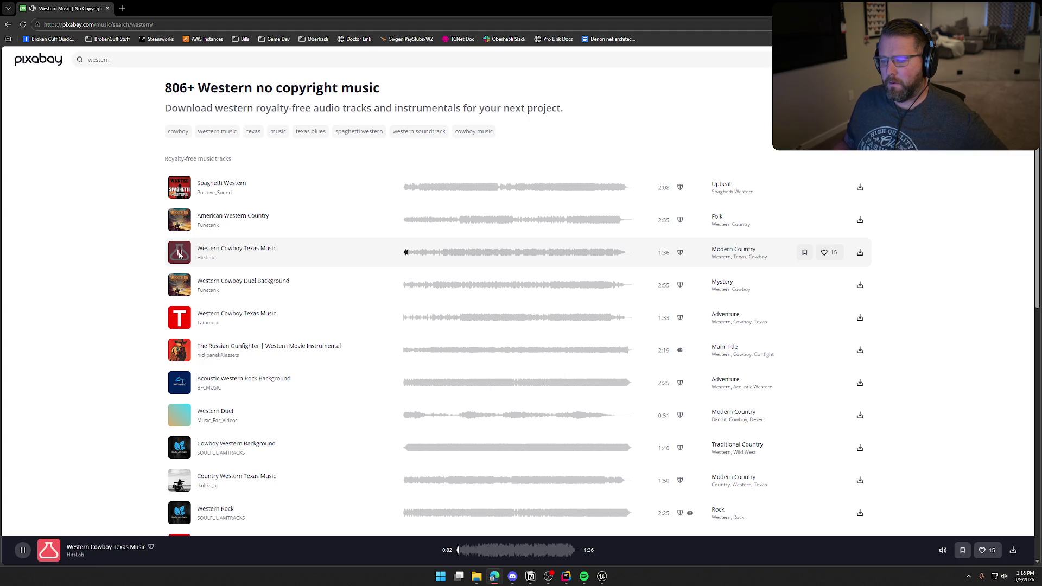
left_click(445, 255)
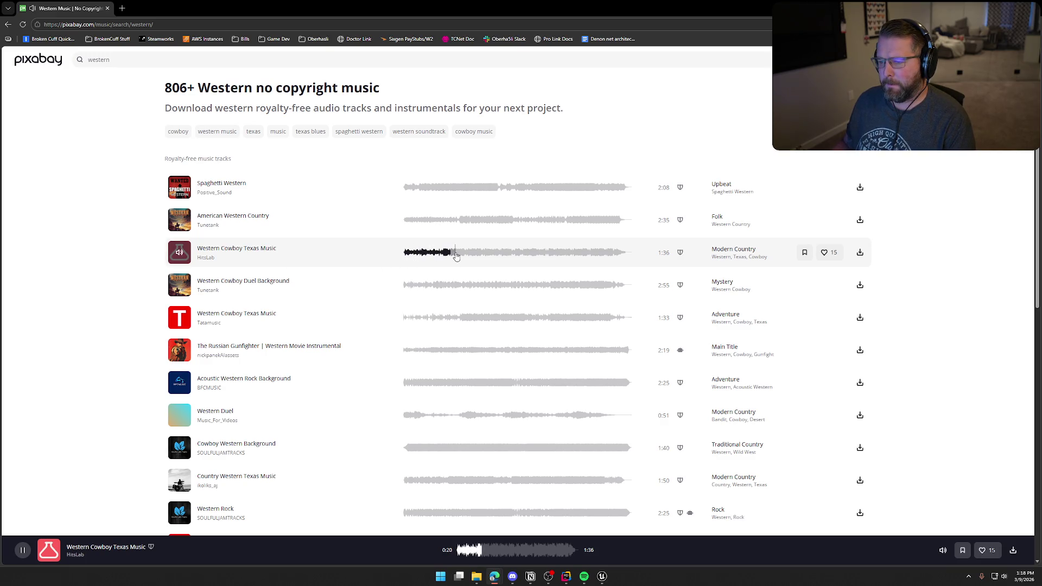
left_click(469, 255)
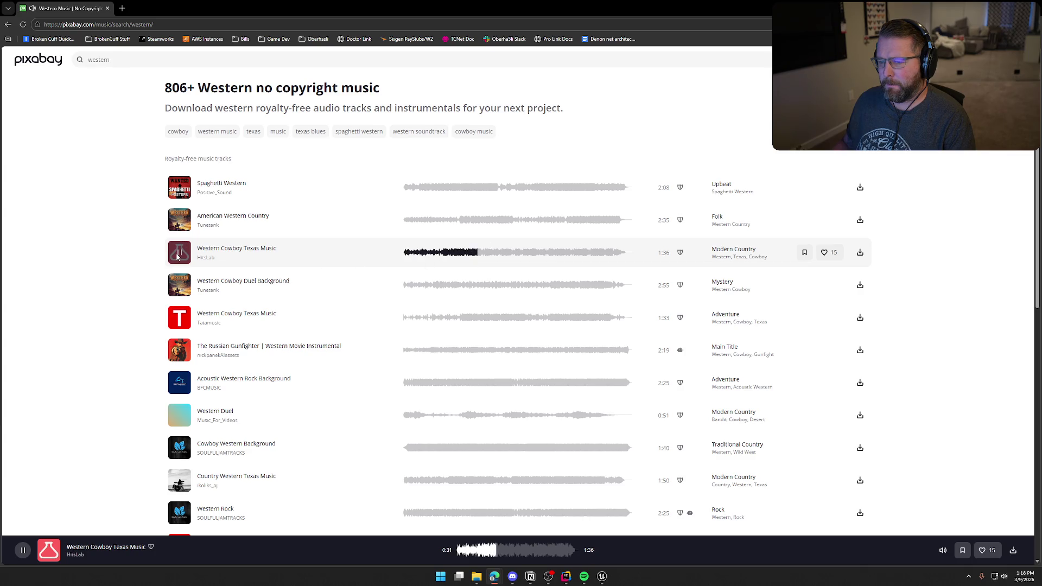
Step: Play Western Cowboy Duel Background, skipping ahead to about 0:15, 0:40 and 2:02
left_click(179, 285)
scroll(97, 271, "down", 2)
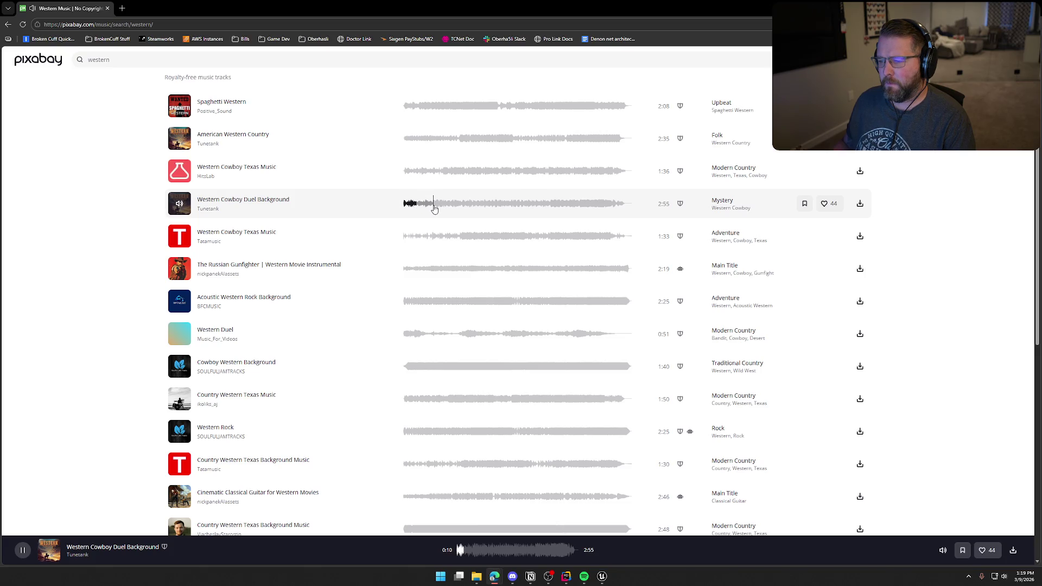
left_click(424, 209)
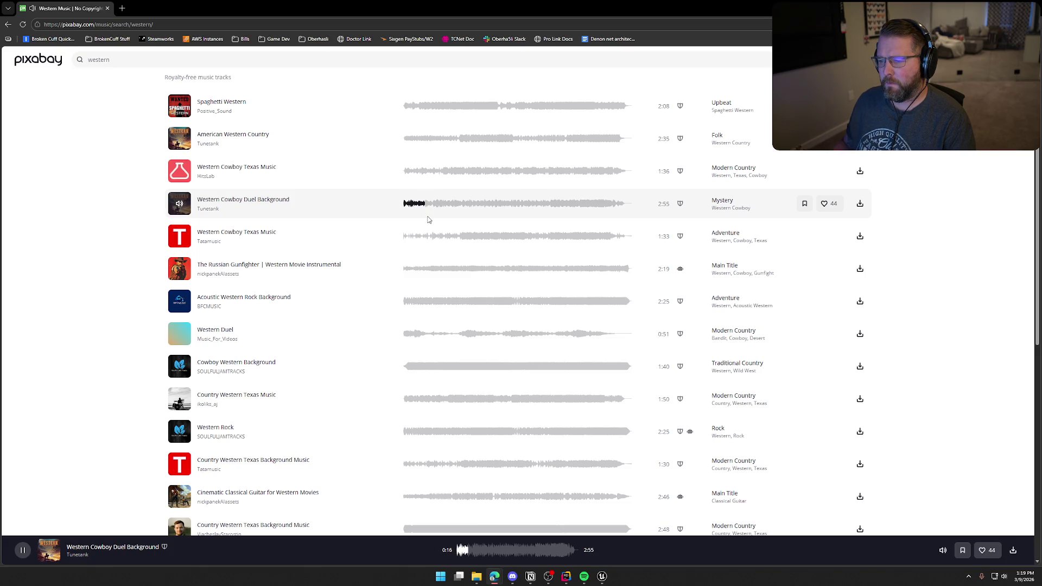
left_click(455, 205)
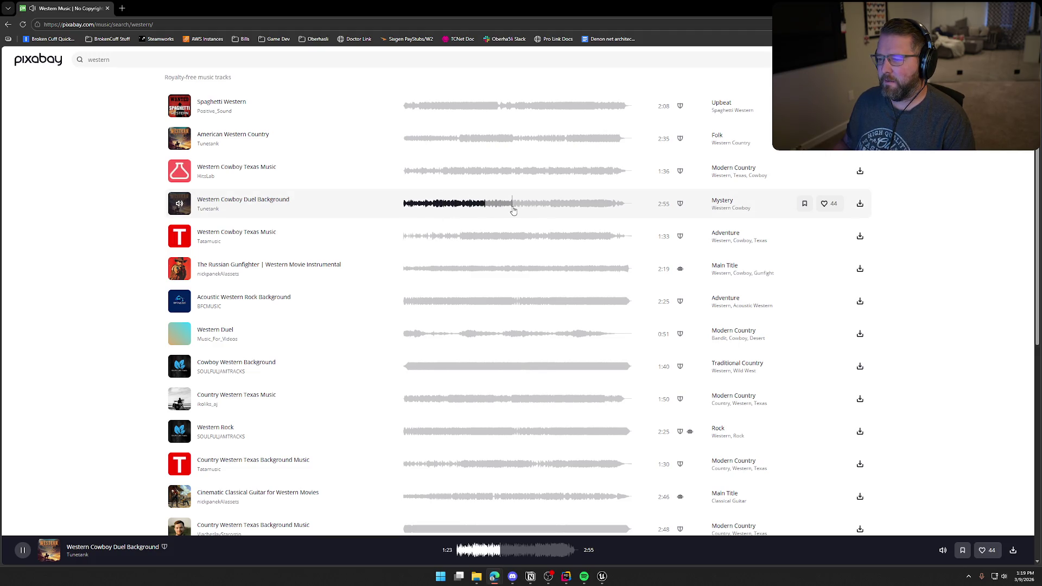
left_click(560, 205)
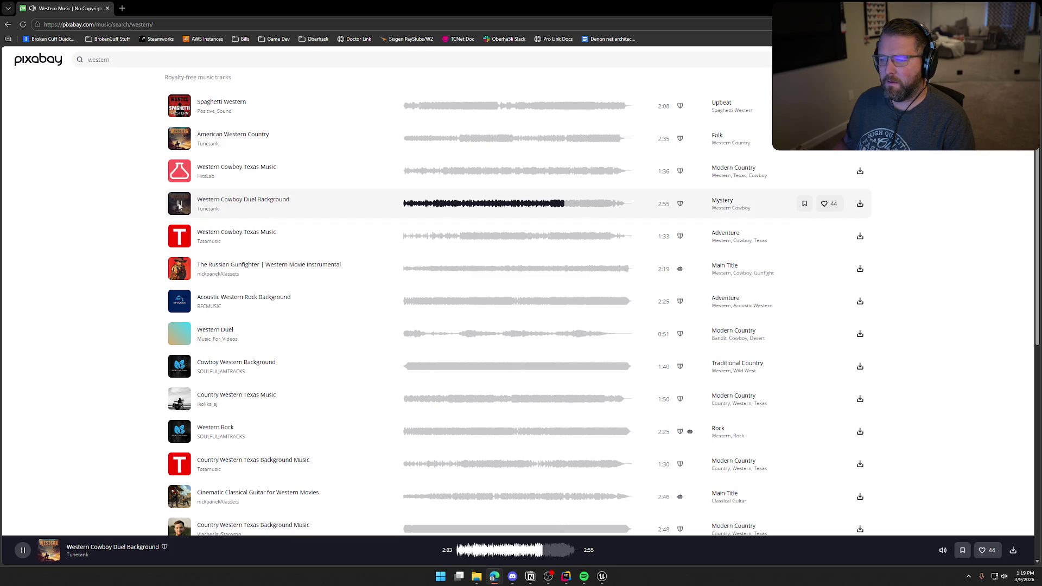
scroll(179, 201, "down", 1)
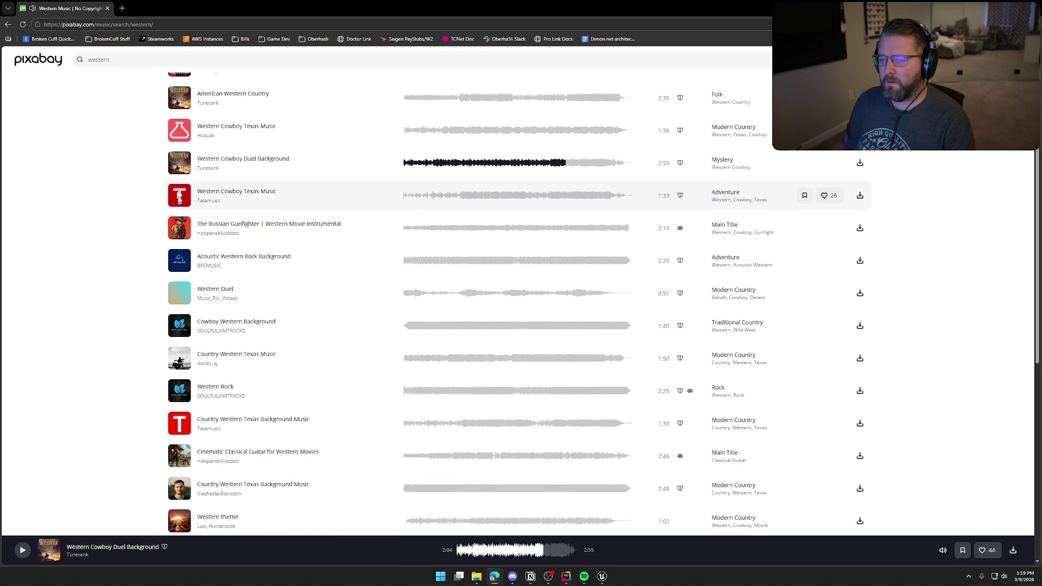
Step: Briefly sample the second Western Cowboy Texas Music track, then play The Russian Gunfighter, skipping to about 0:40
left_click(179, 199)
left_click(179, 199)
scroll(179, 196, "down", 1)
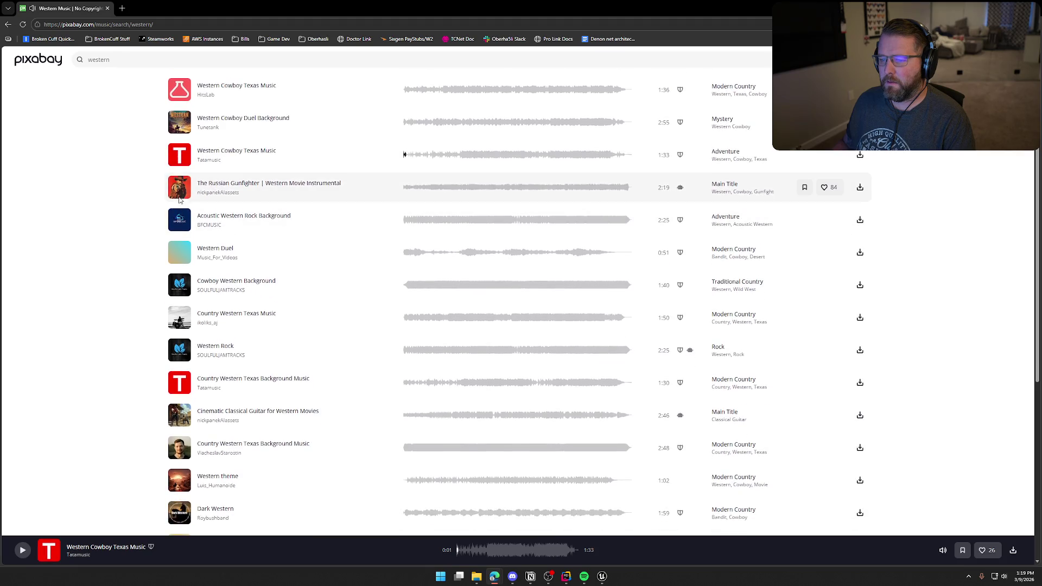
left_click(179, 188)
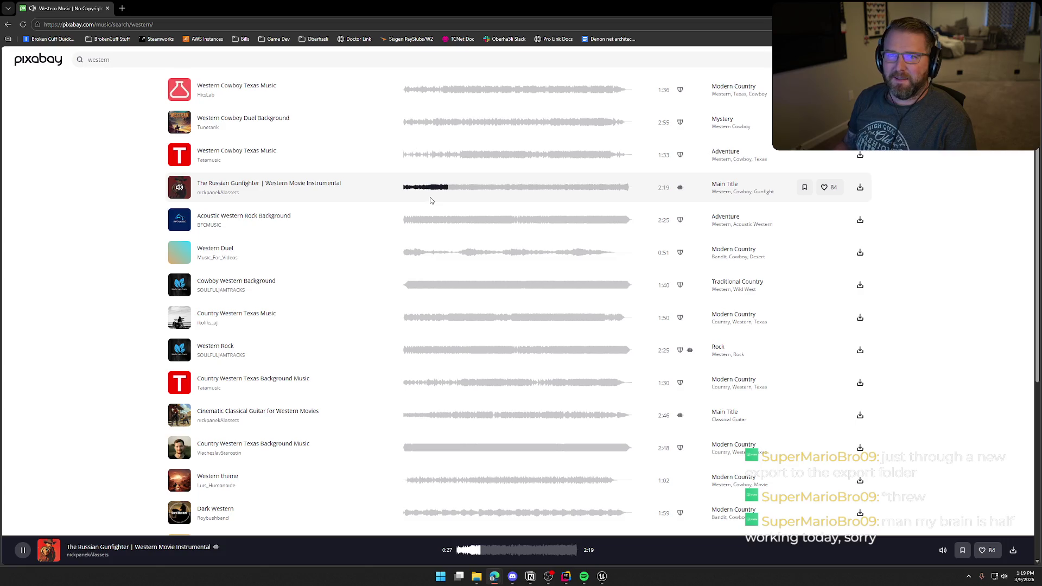
left_click(468, 189)
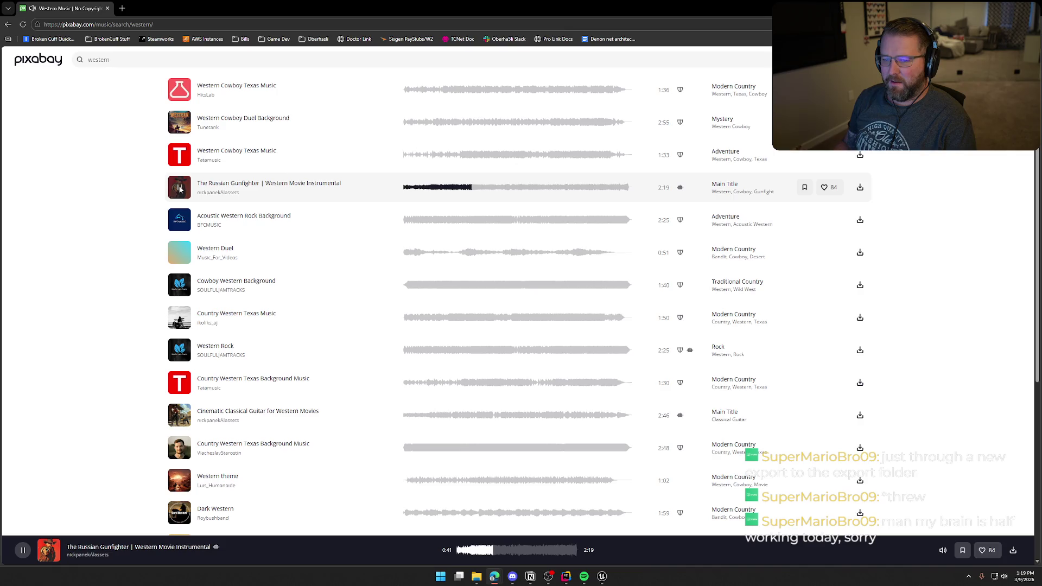
Step: Play Acoustic Western Rock Background and pause it at 0:02
scroll(162, 217, "down", 1)
left_click(176, 183)
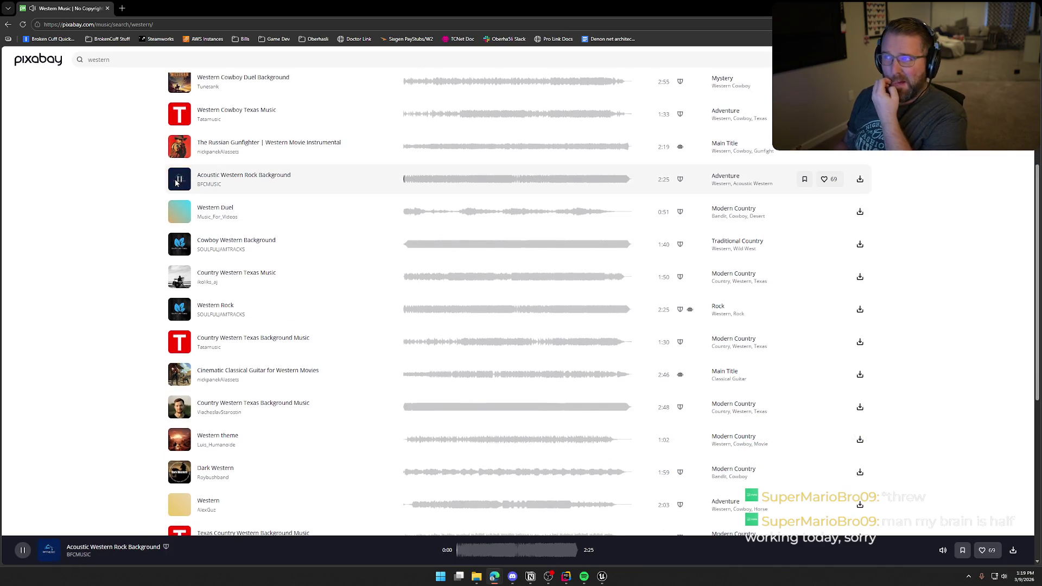
left_click(176, 182)
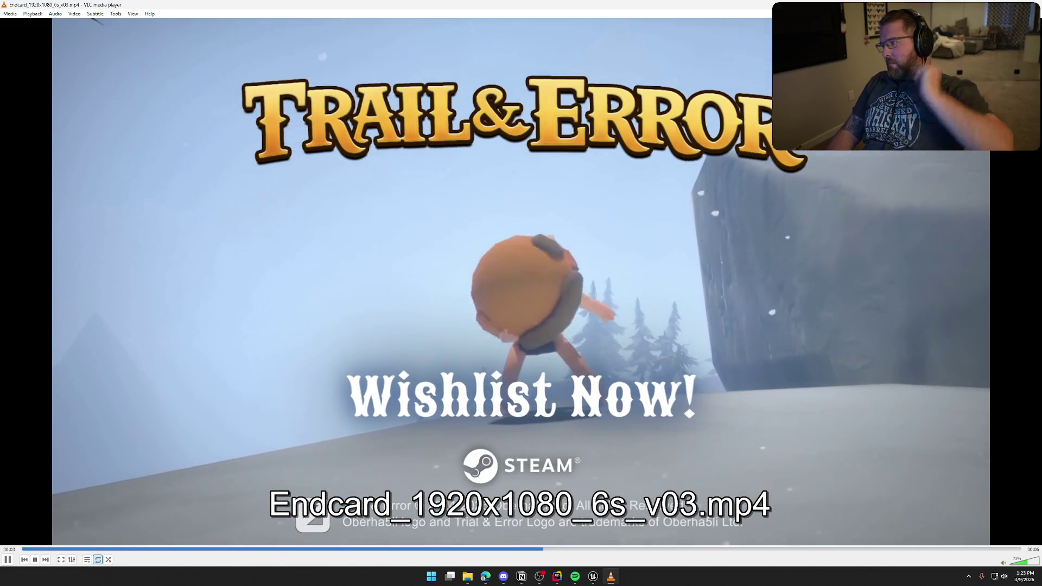
Step: Quit VLC with Alt+F4 after watching the endcard video, returning to the Pixabay results
key("alt+F4")
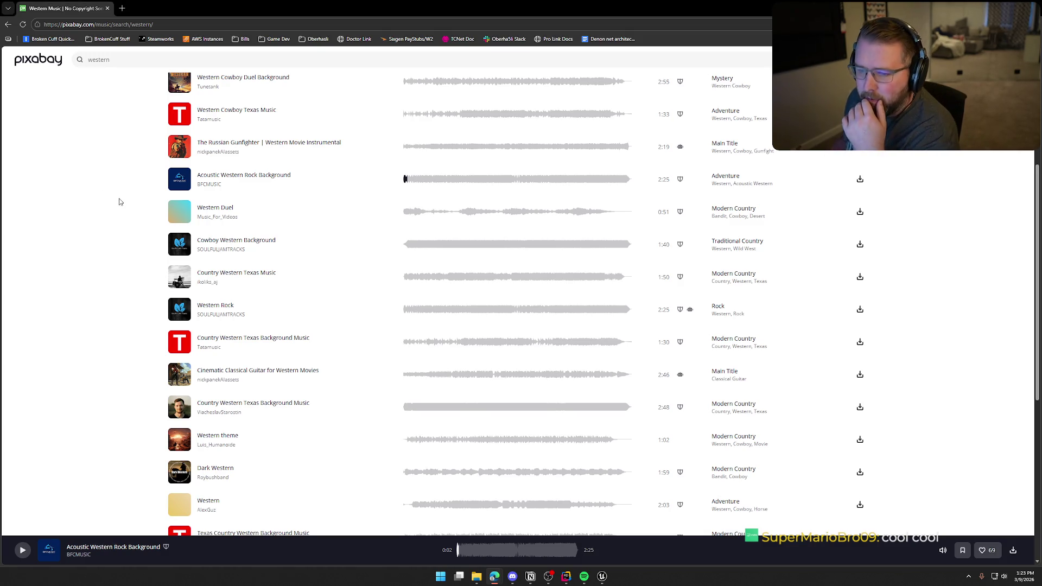
Step: Preview Western Duel, then sample Cowboy Western Background and skip ahead in it
left_click(181, 215)
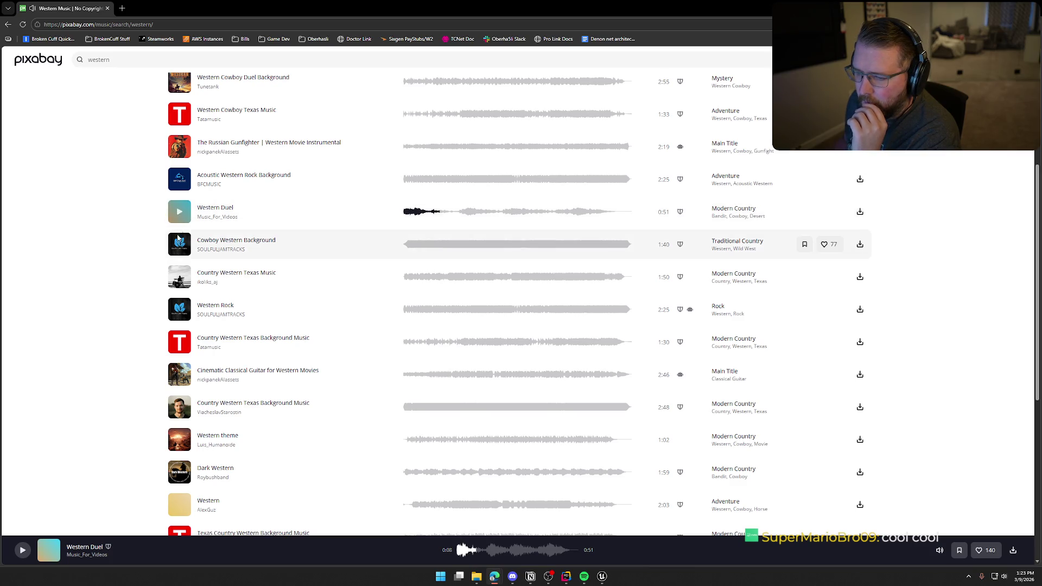
left_click(180, 244)
scroll(309, 235, "down", 1)
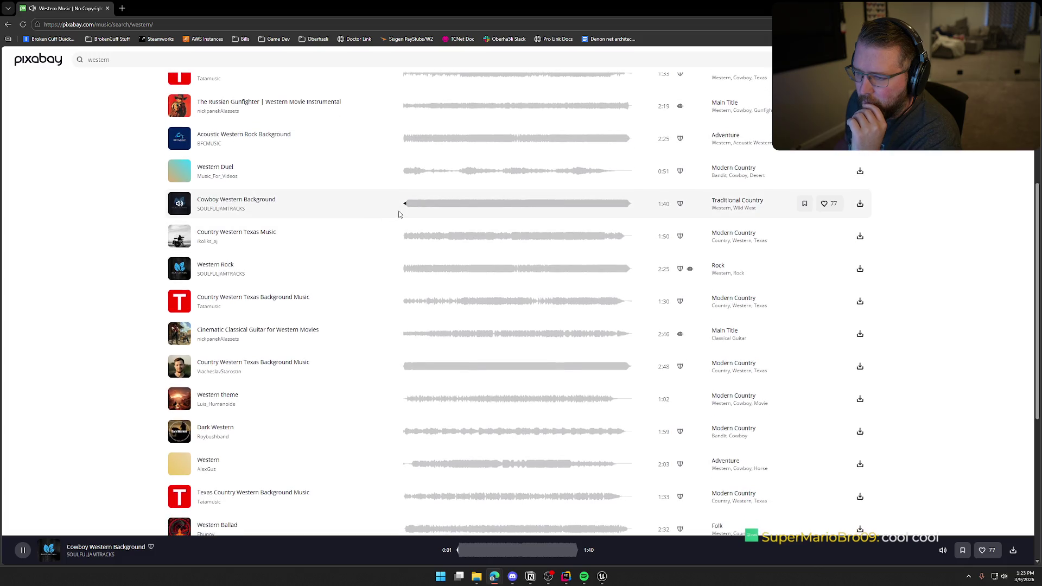
left_click(425, 205)
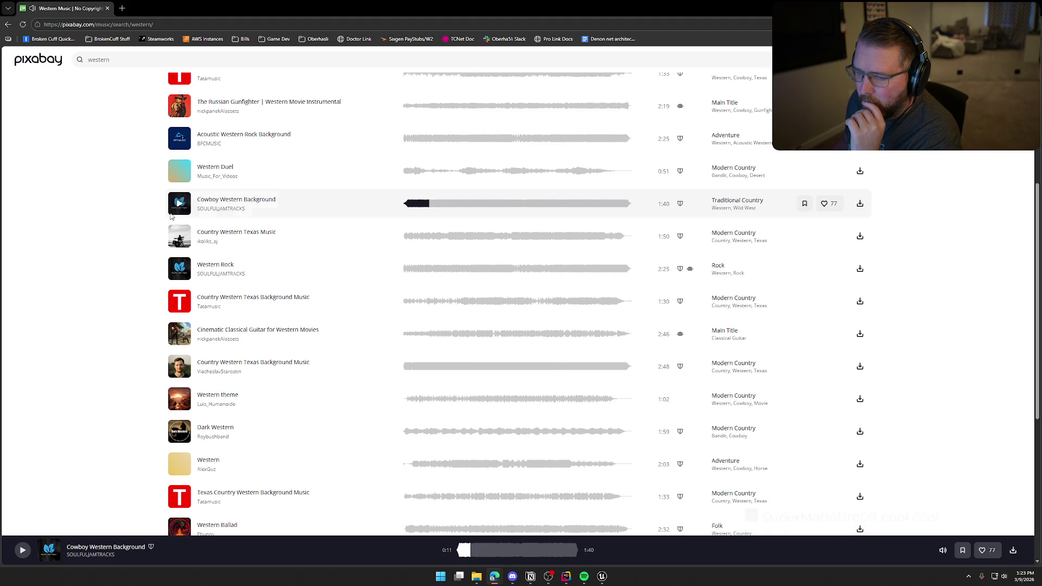
scroll(181, 212, "down", 1)
Step: Play Country Western Texas Music from 0:21 and pause it at 0:30
left_click(179, 195)
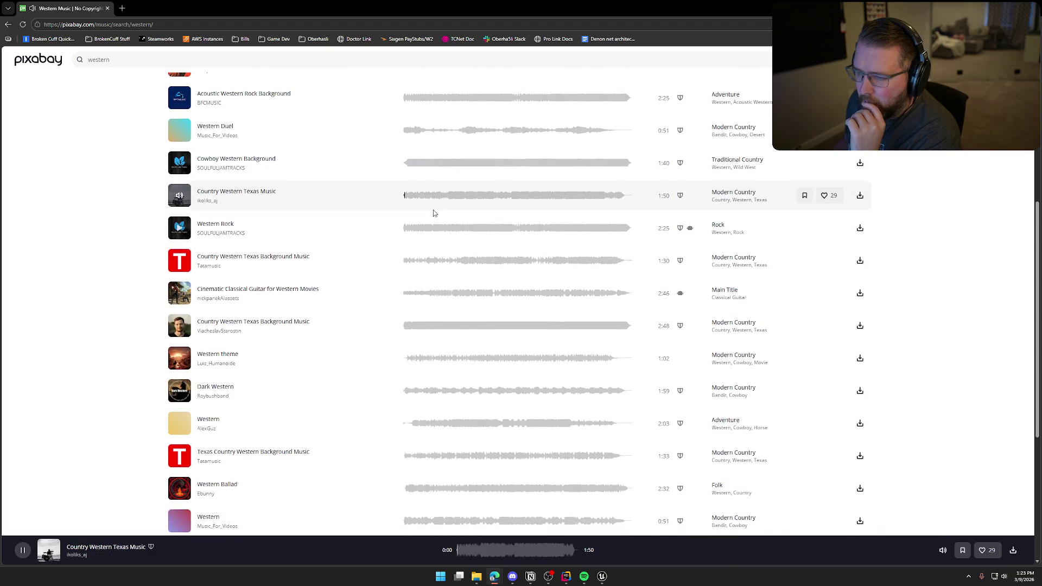
left_click(446, 197)
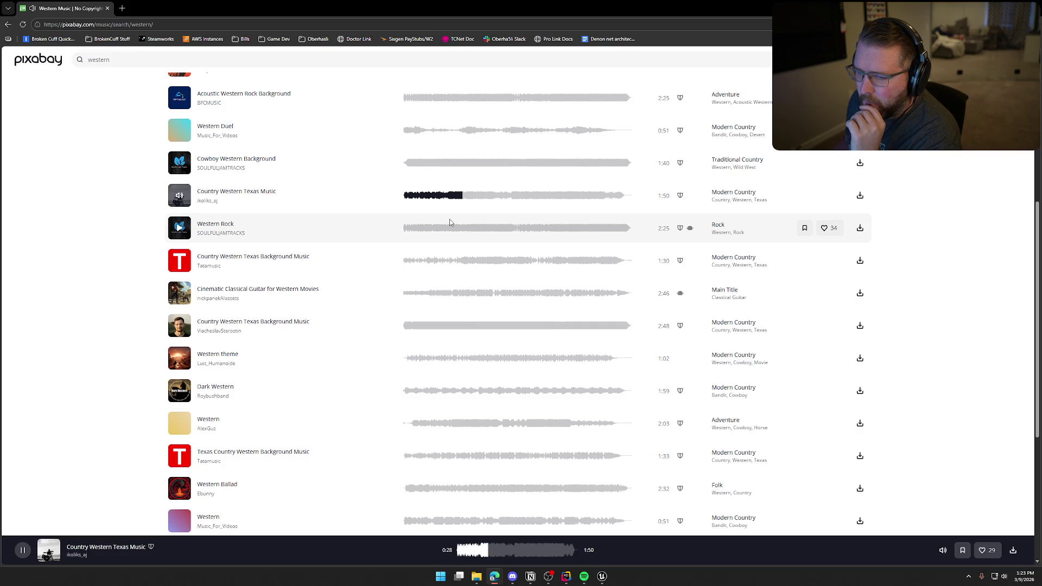
left_click(179, 195)
scroll(179, 162, "down", 2)
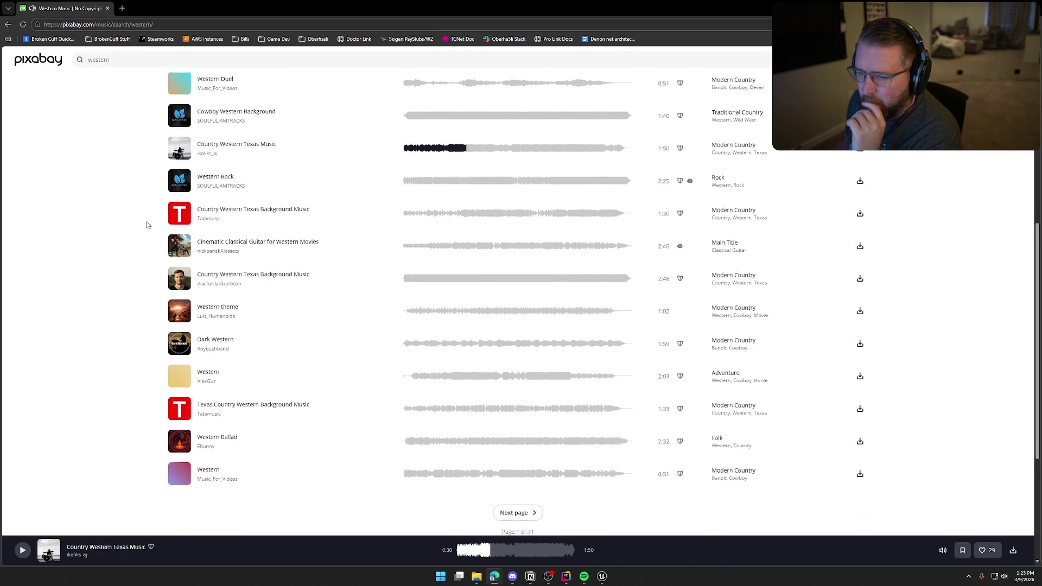
Step: Sample Western Rock and the first Country Western Texas Background Music, skipping ahead past 0:21
left_click(179, 149)
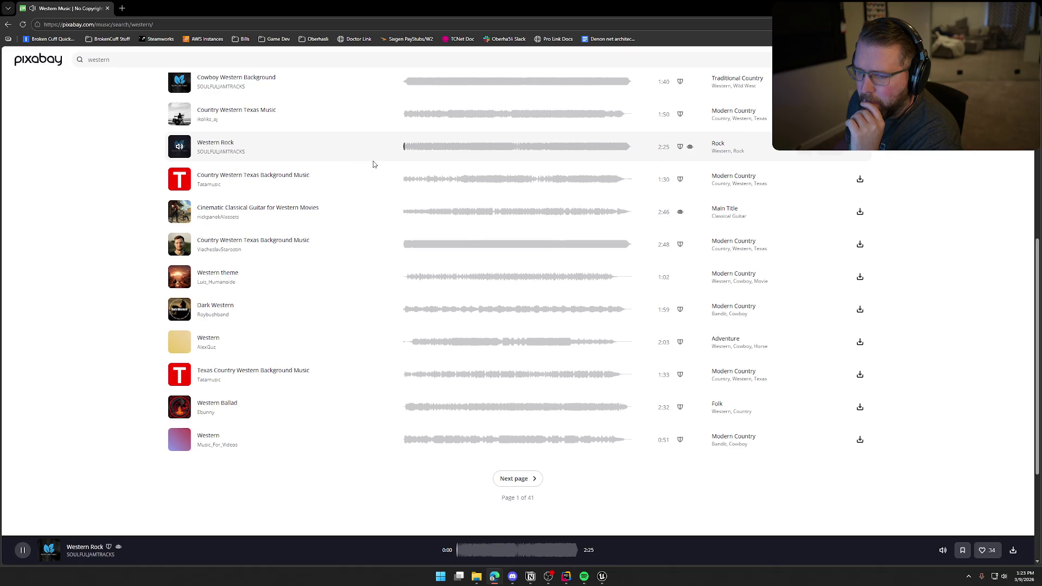
left_click(418, 148)
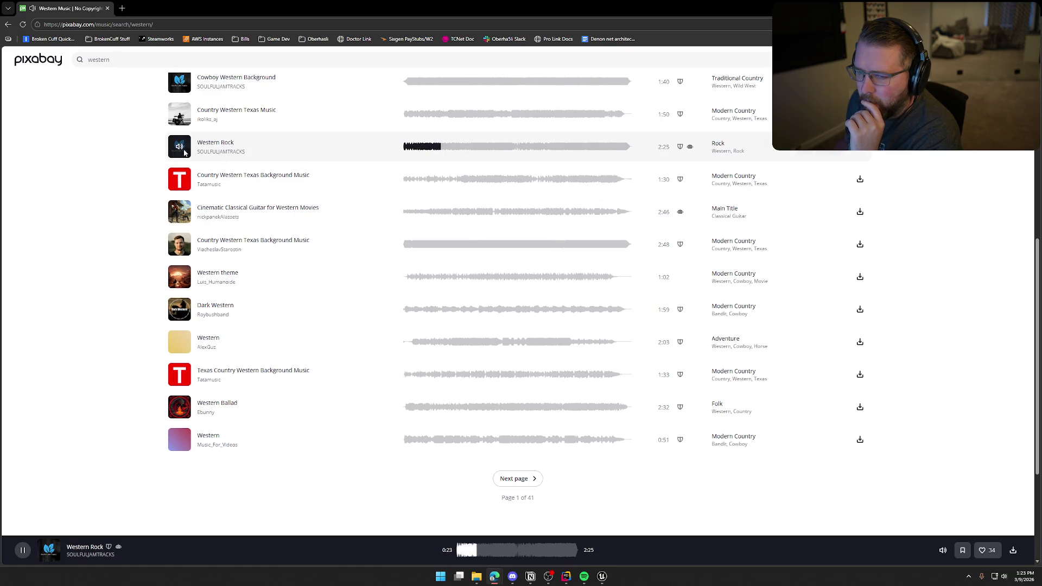
left_click(180, 179)
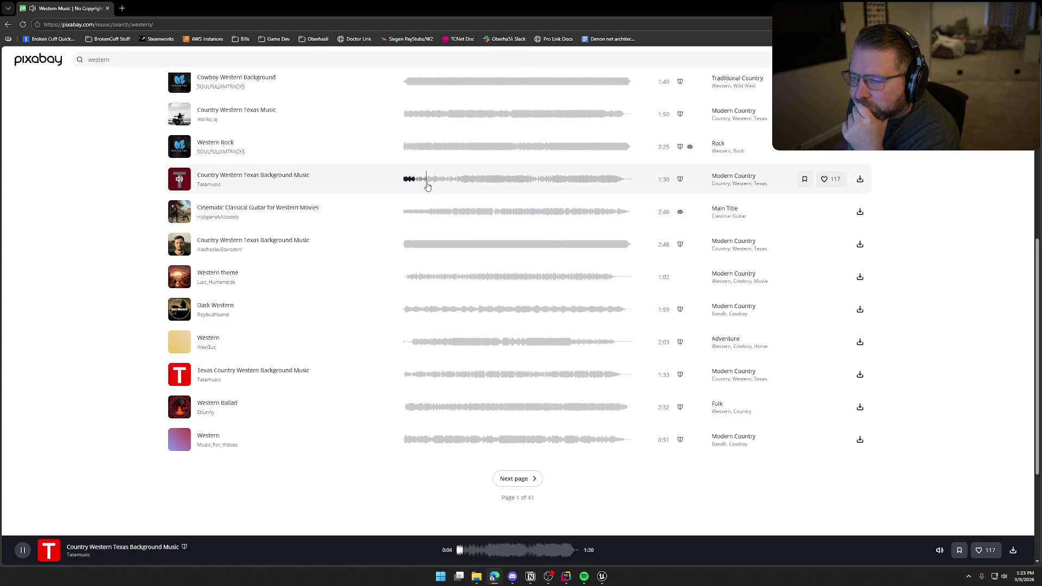
left_click(457, 184)
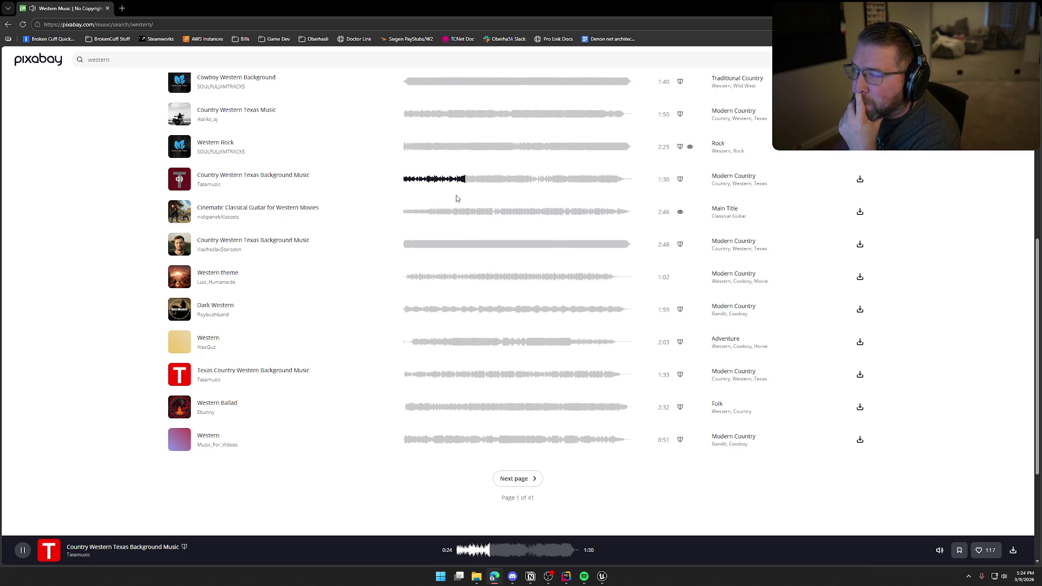
left_click(482, 180)
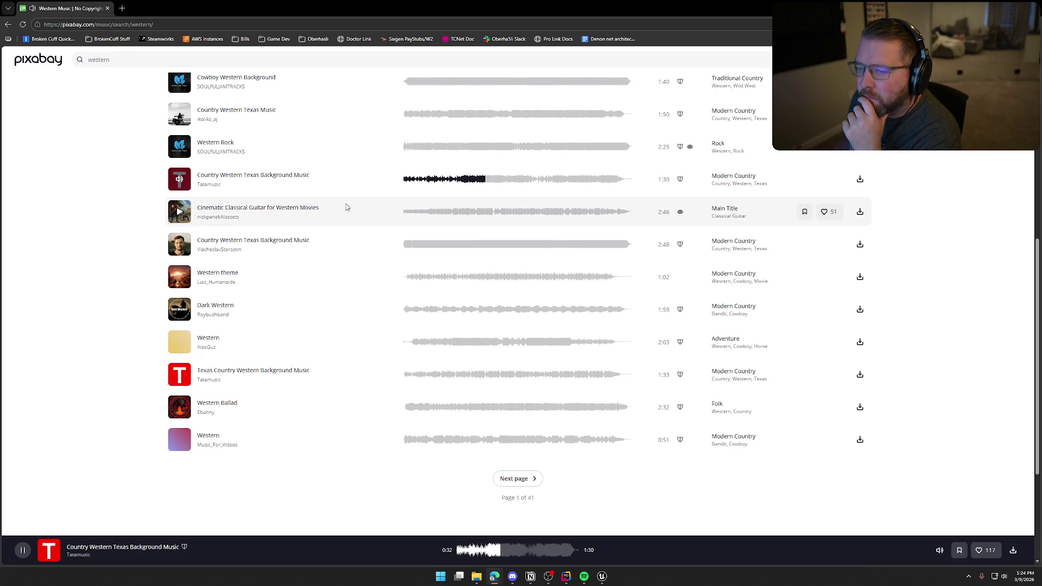
Step: Preview Cinematic Classical Guitar from 0:36, then the second Country Western Texas track to 1:19
left_click(179, 211)
scroll(220, 158, "down", 2)
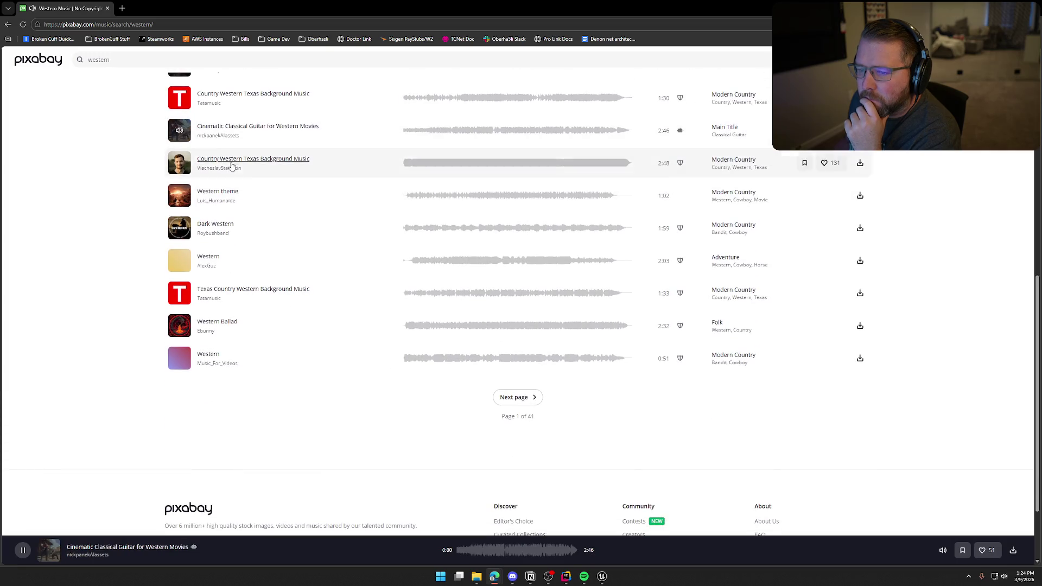
scroll(346, 226, "up", 1)
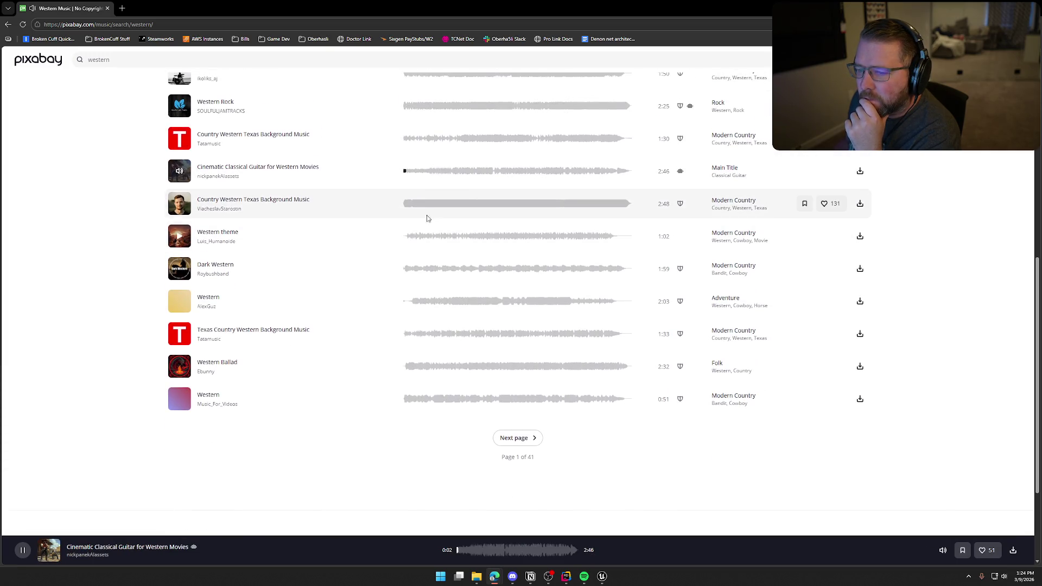
left_click(450, 173)
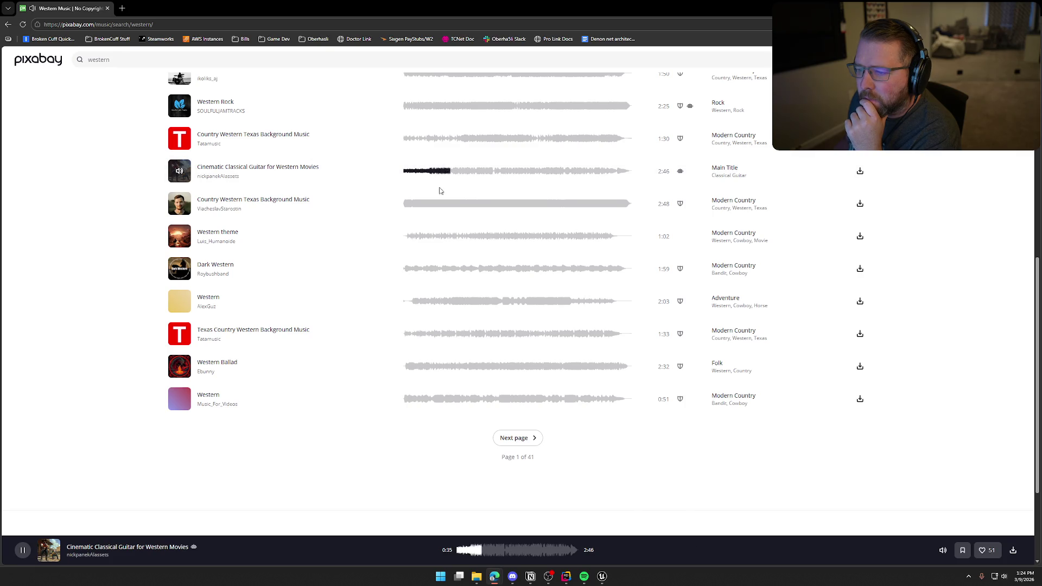
left_click(179, 203)
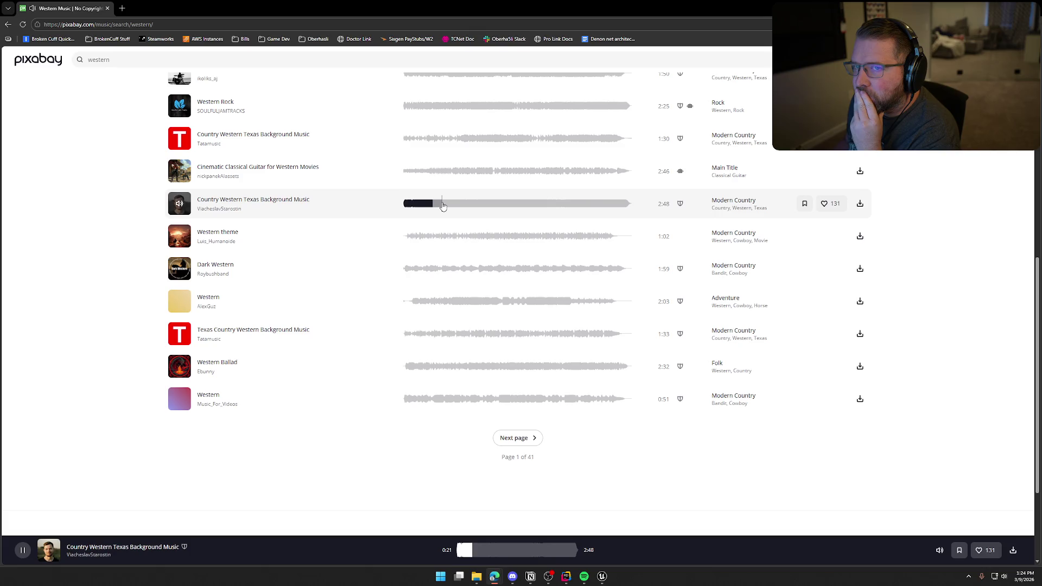
left_click(452, 204)
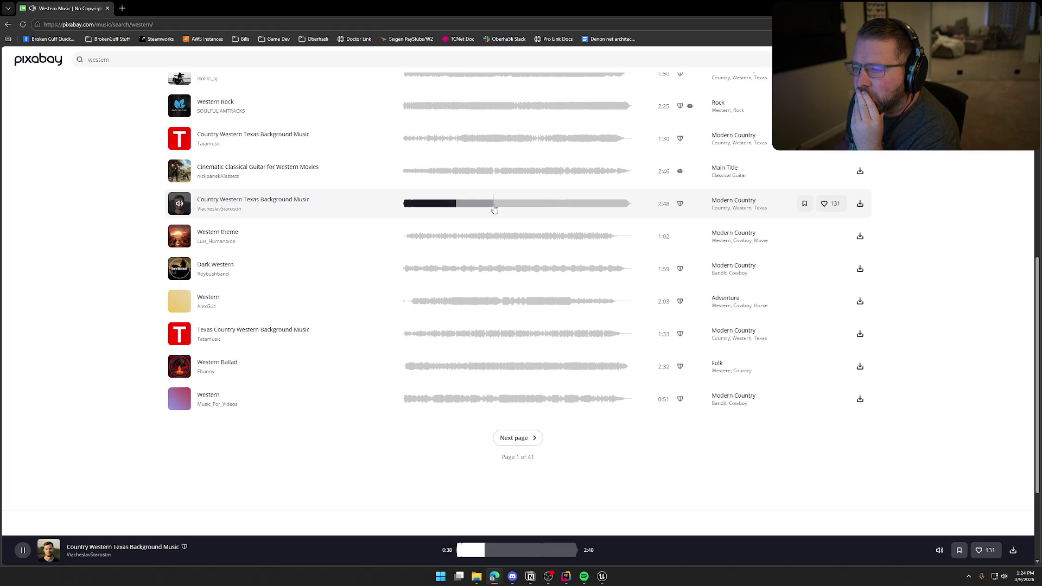
left_click(494, 209)
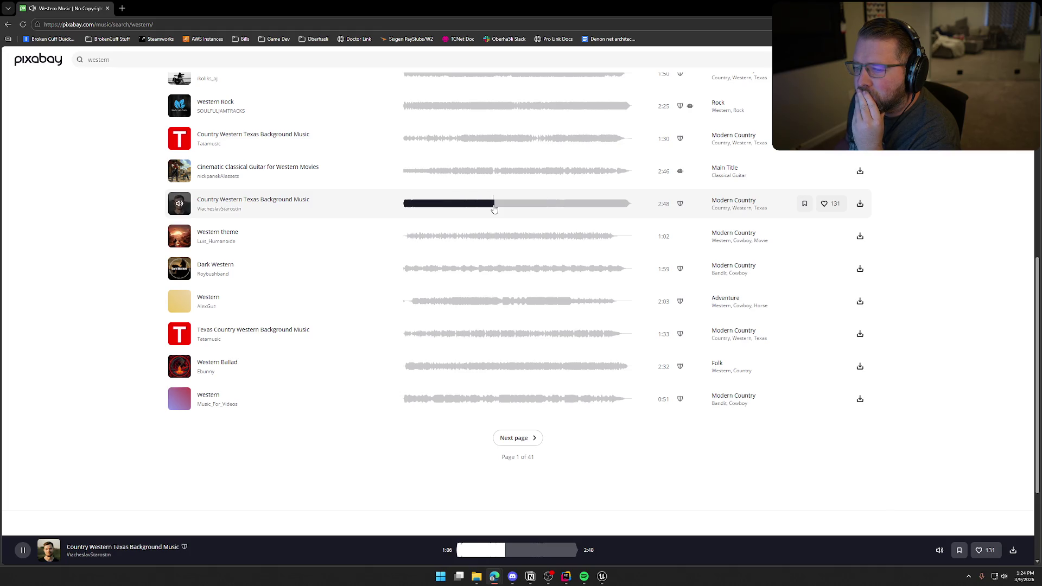
left_click(510, 209)
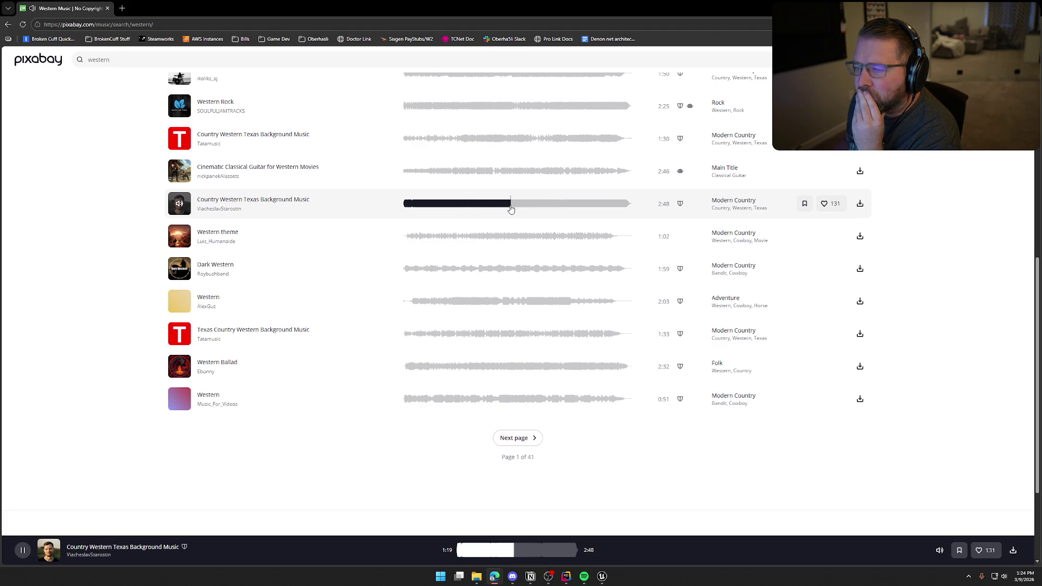
Step: Sample the Western theme from 0:15, then skim and pause Dark Western
left_click(179, 236)
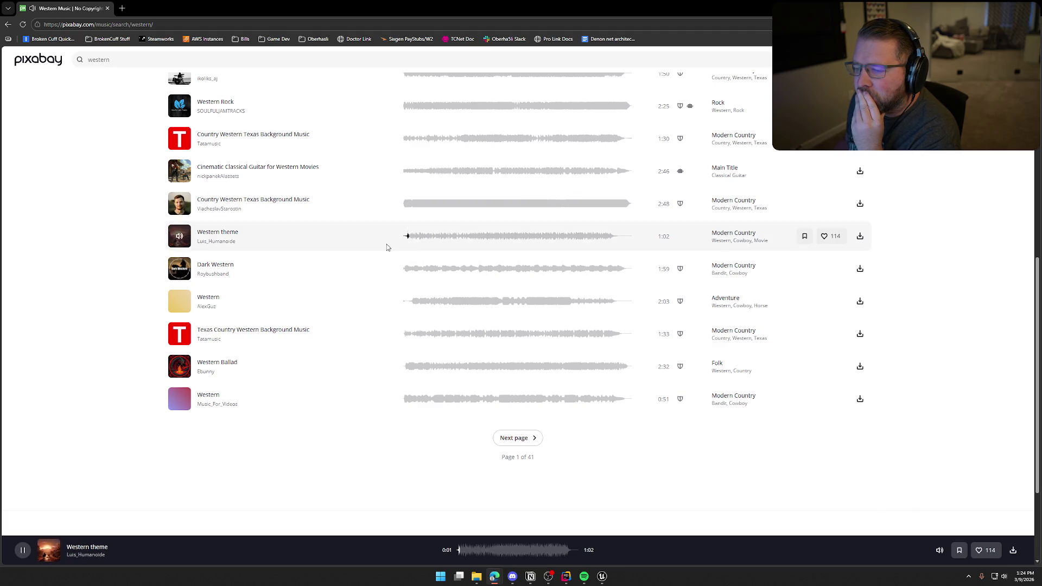
left_click(430, 240)
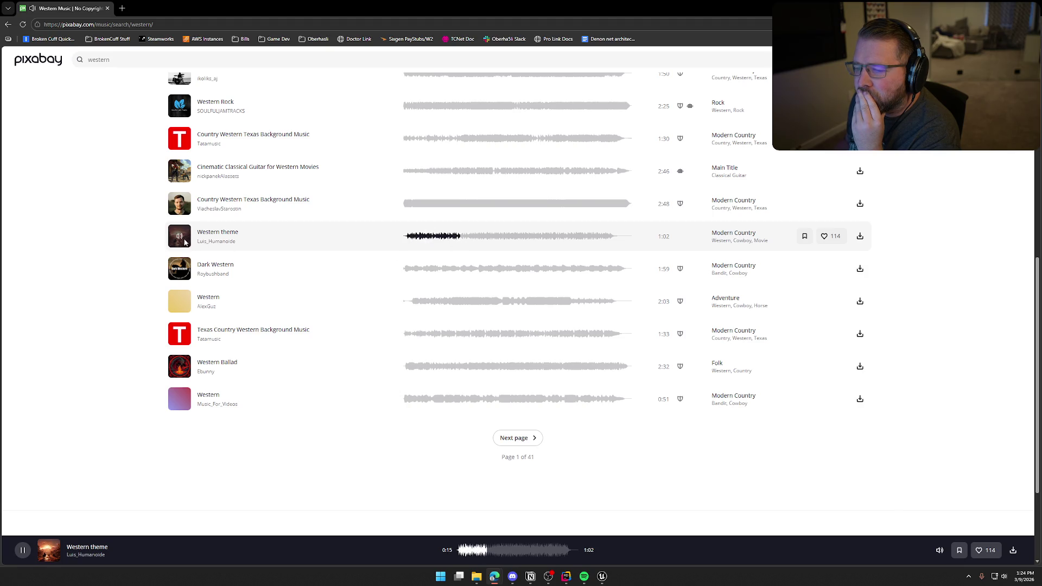
left_click(179, 269)
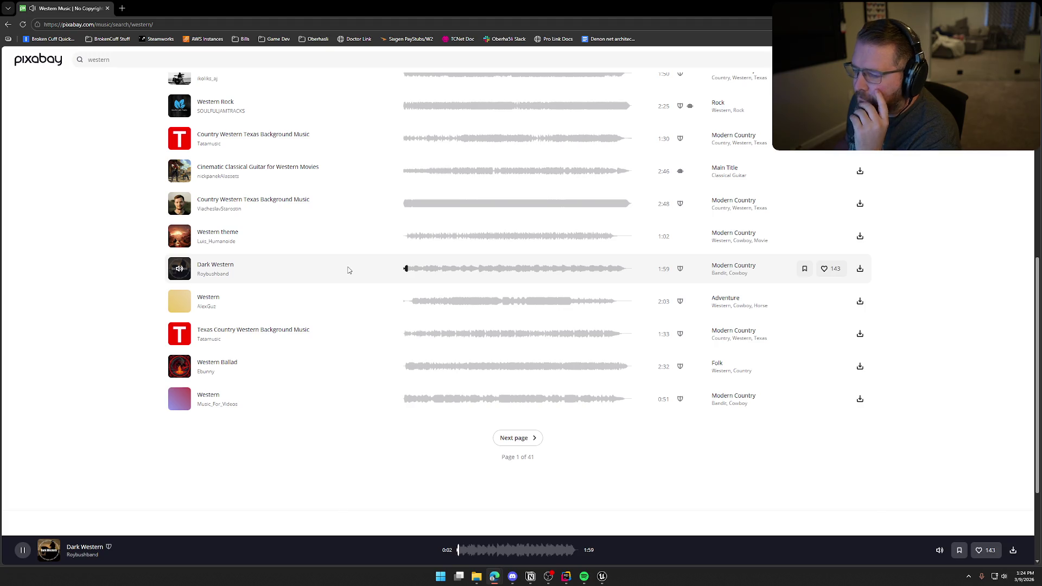
left_click(426, 270)
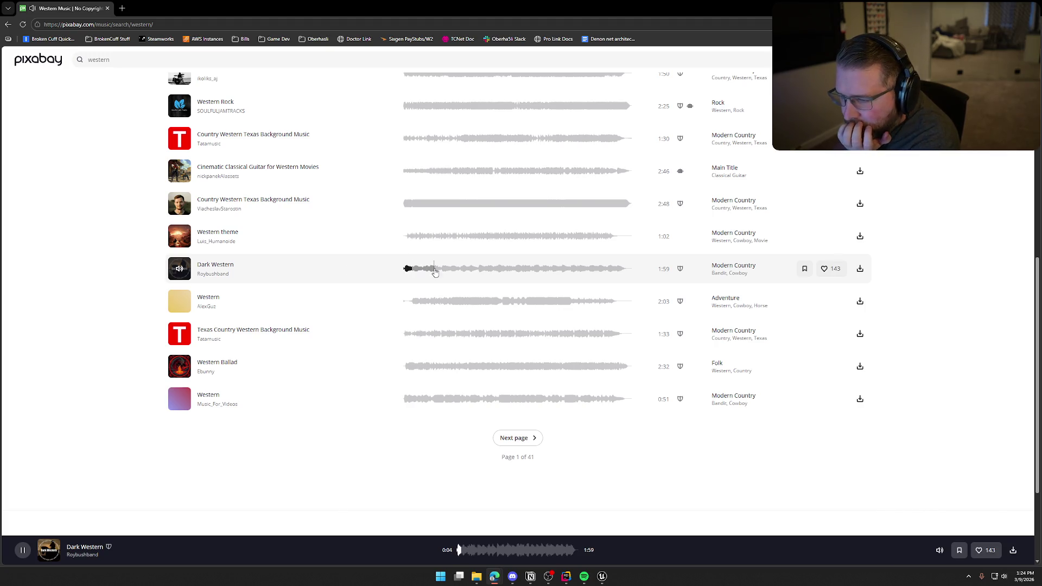
left_click(474, 269)
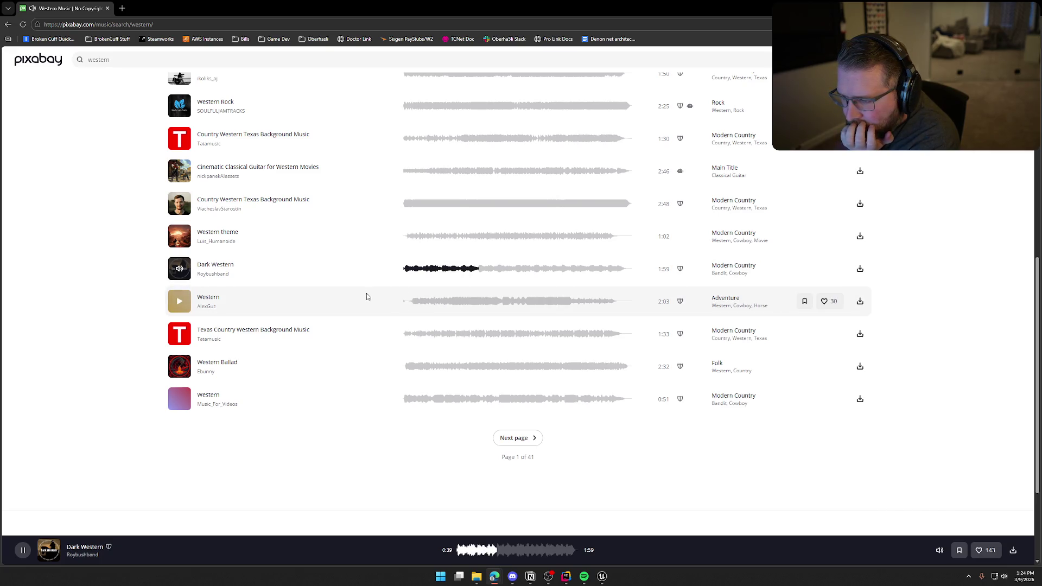
left_click(179, 268)
scroll(179, 268, "down", 1)
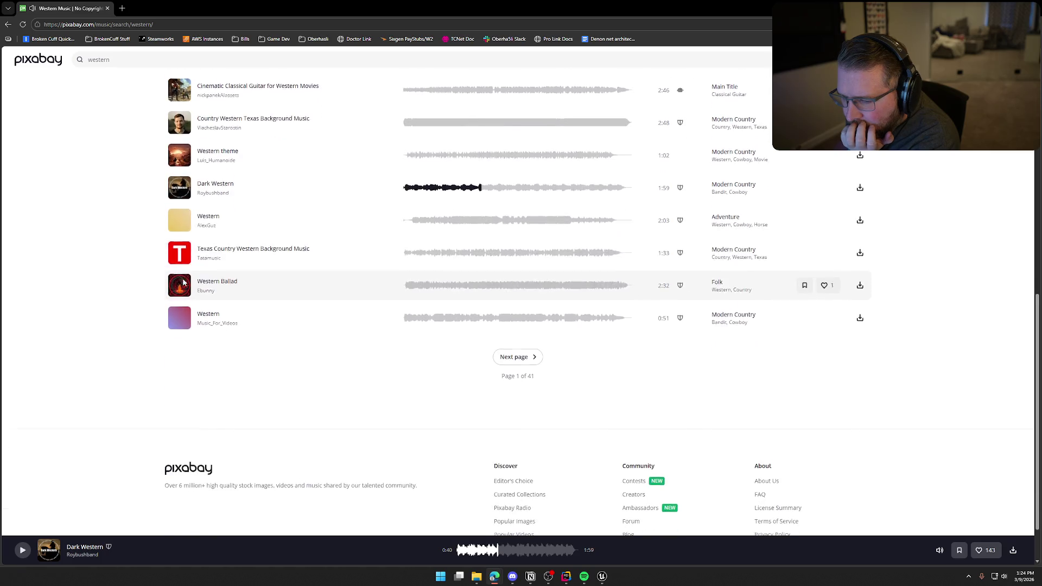
Step: Skim and pause the 2:03 Western track, then Western Ballad
left_click(178, 221)
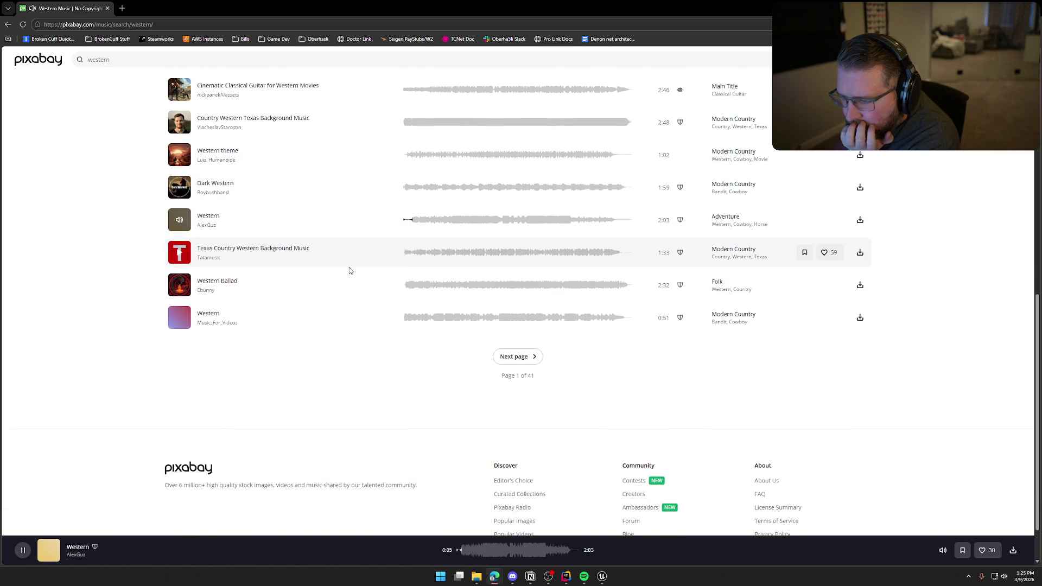
left_click(459, 220)
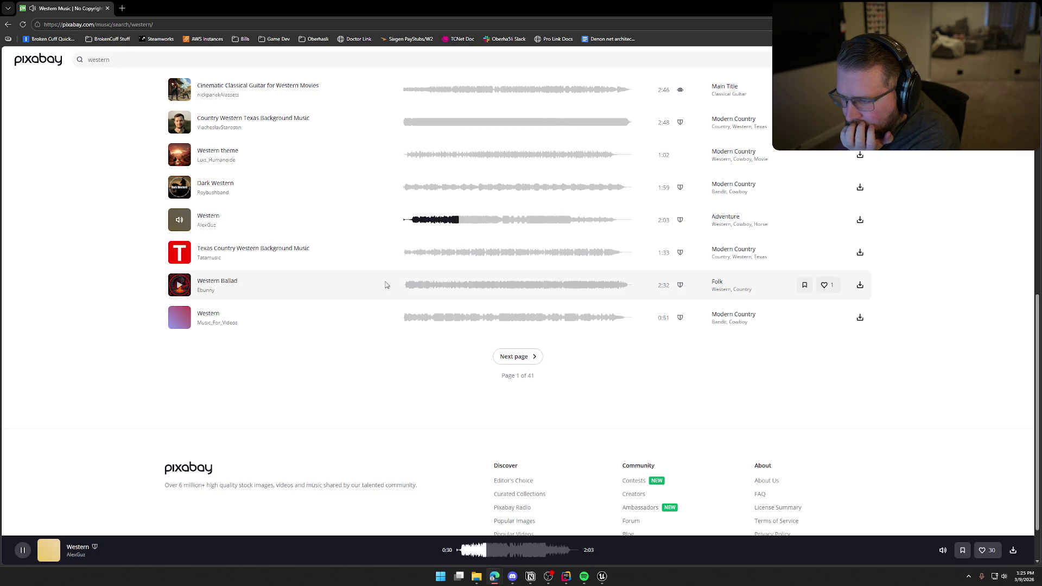
left_click(179, 220)
scroll(187, 258, "down", 1)
scroll(187, 257, "down", 1)
left_click(182, 250)
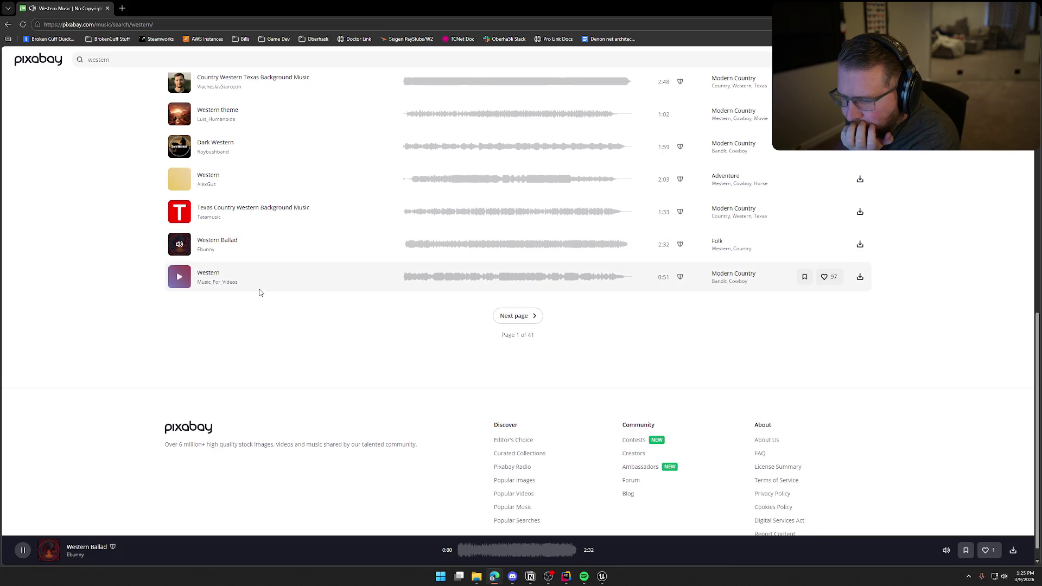
left_click(418, 246)
left_click(458, 245)
left_click(178, 248)
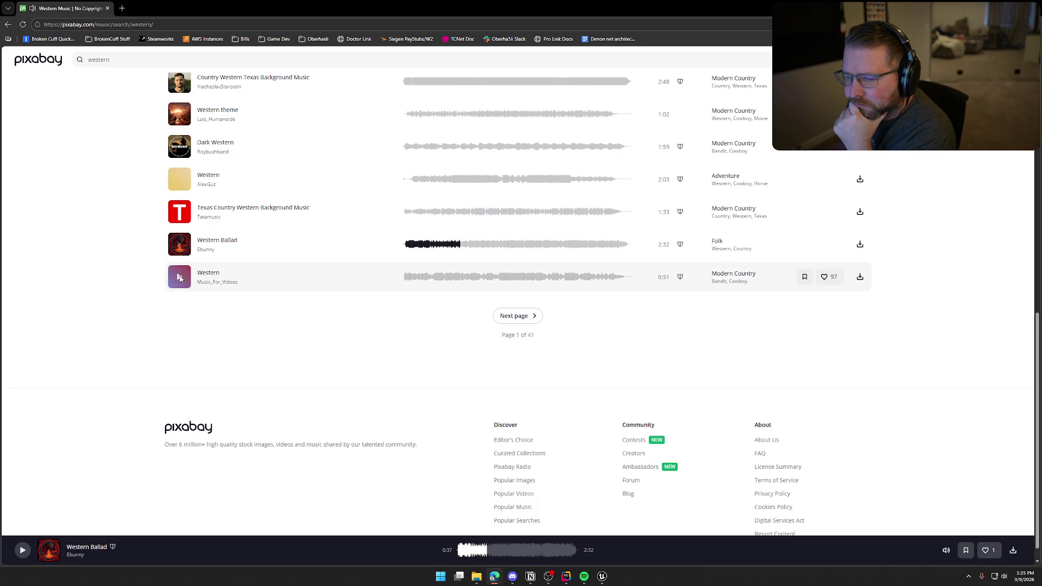
Step: Play the short 0:51 Western track, skip ahead, and pause it at 0:23
left_click(180, 278)
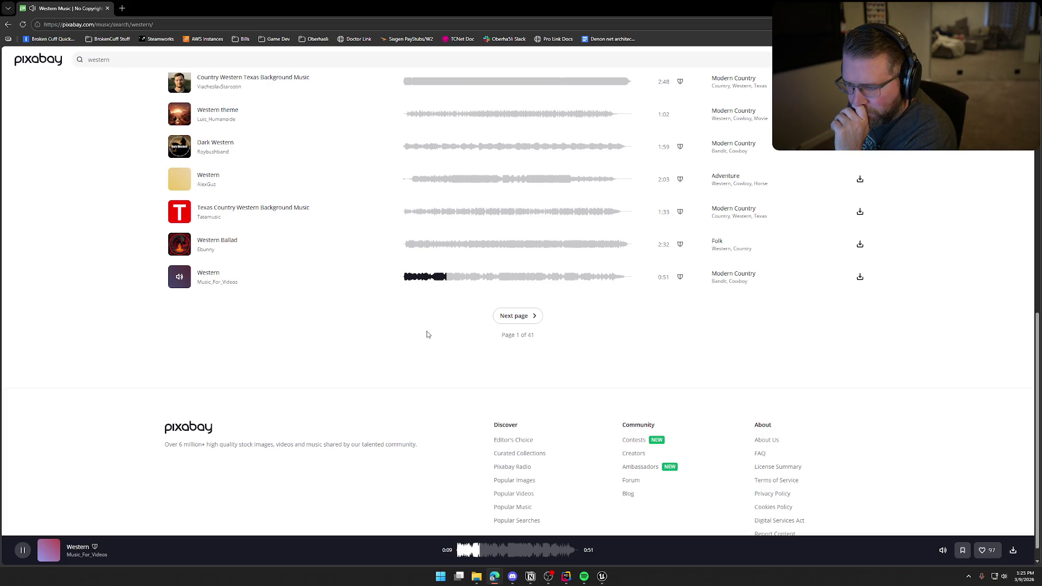
left_click(500, 276)
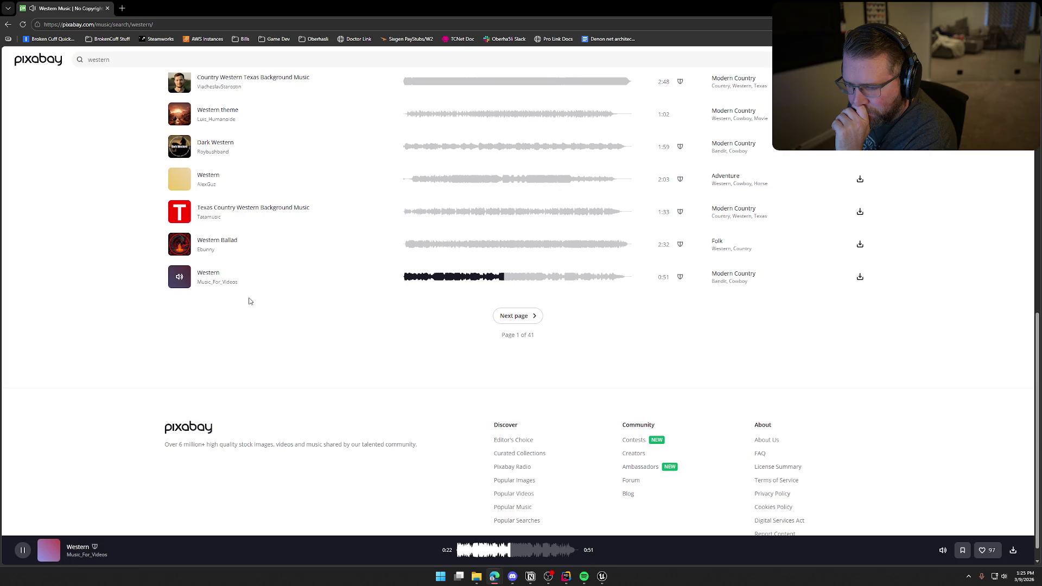
left_click(179, 277)
scroll(238, 306, "up", 5)
Step: At the top of the results, skim Spaghetti Western toward its end and pause at 1:47 of 2:08
scroll(242, 308, "up", 5)
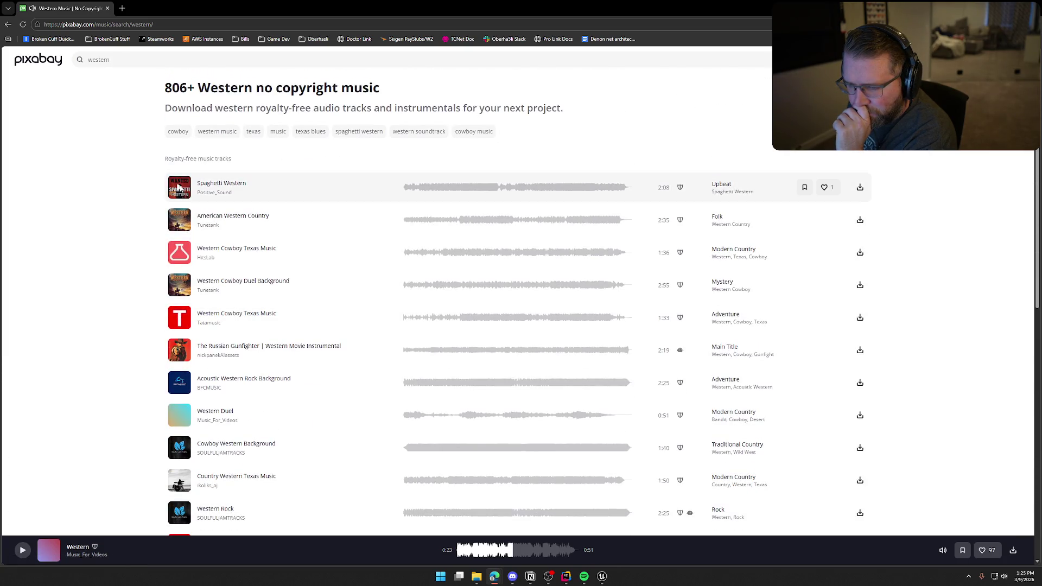
left_click(180, 187)
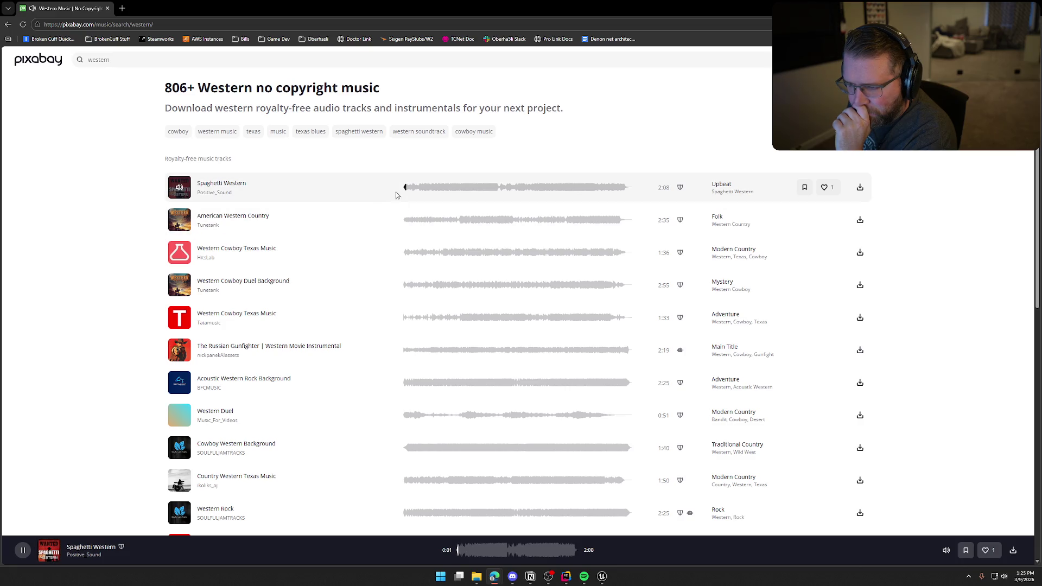
left_click(424, 188)
left_click(437, 190)
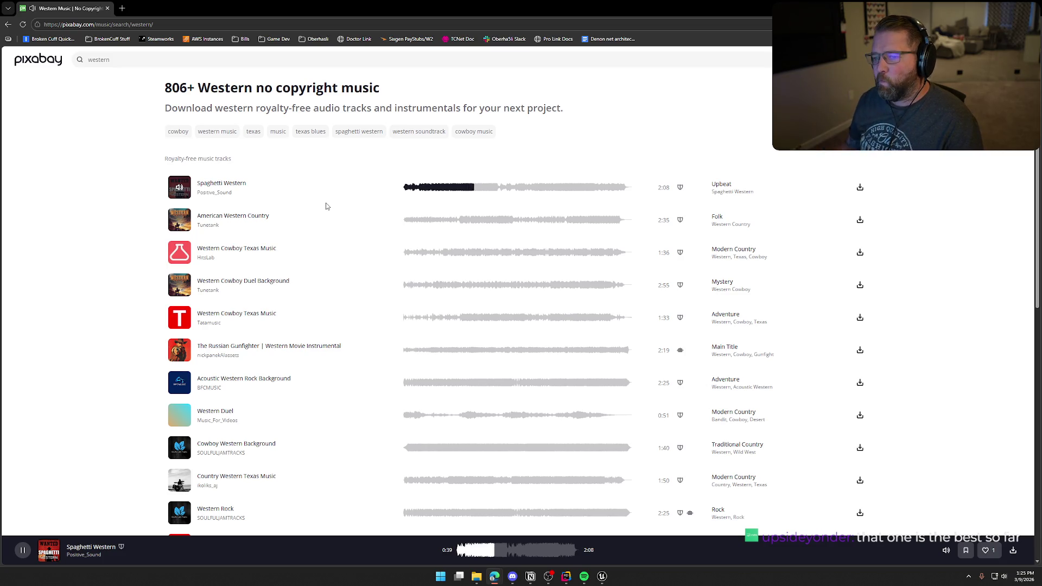
left_click(497, 188)
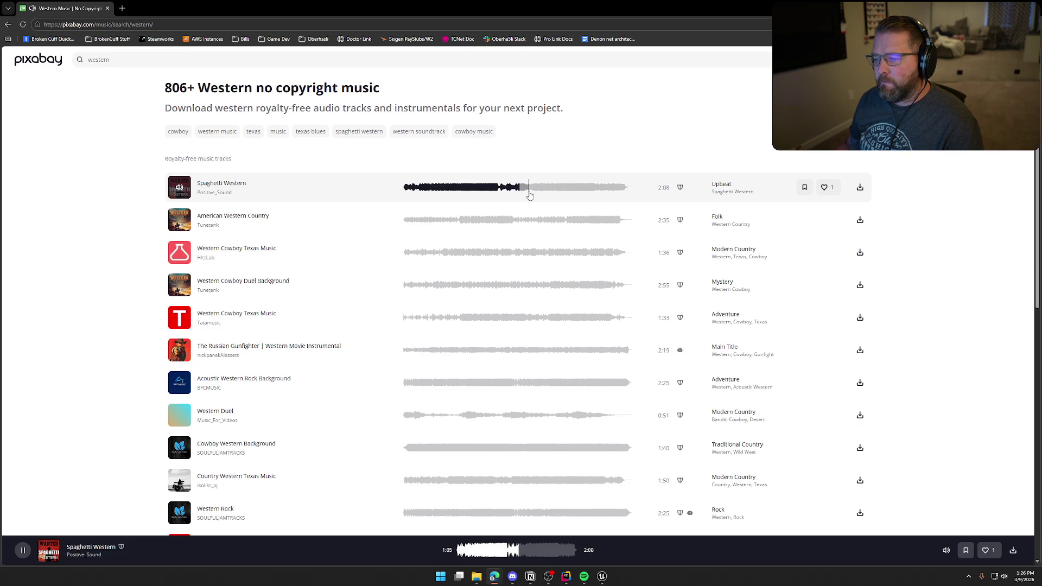
left_click(537, 193)
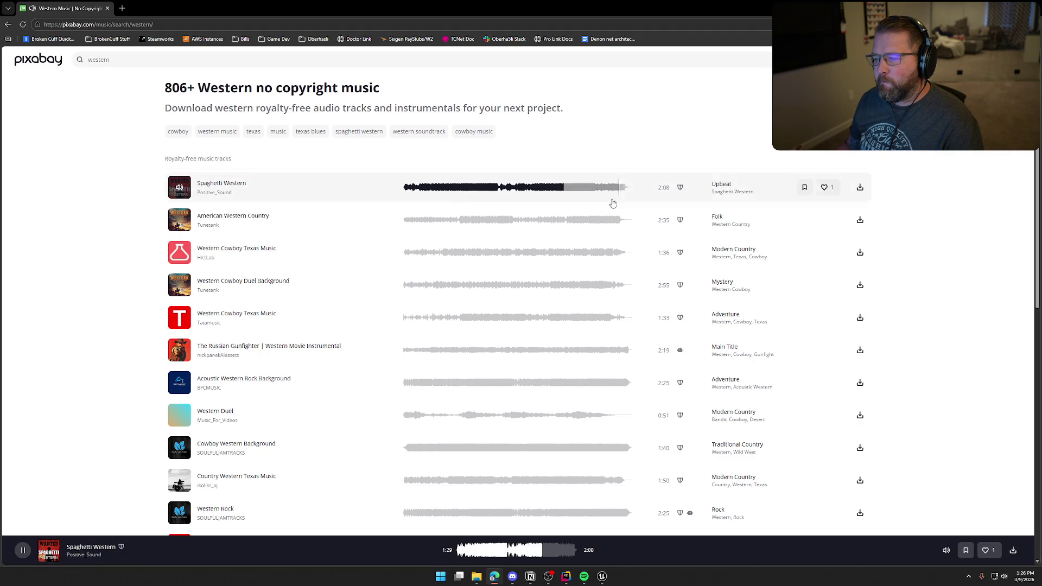
left_click(585, 190)
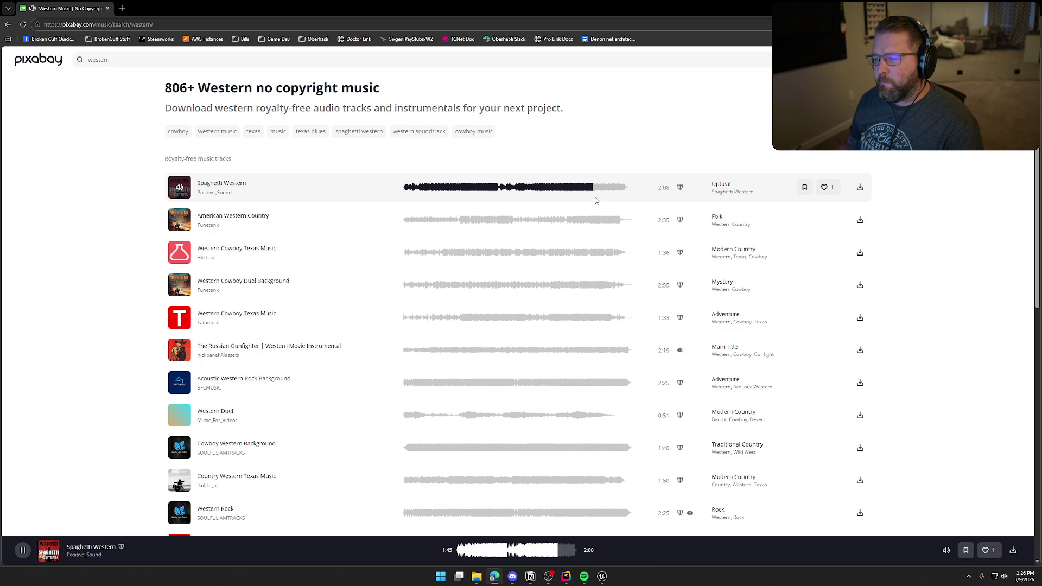
left_click(179, 189)
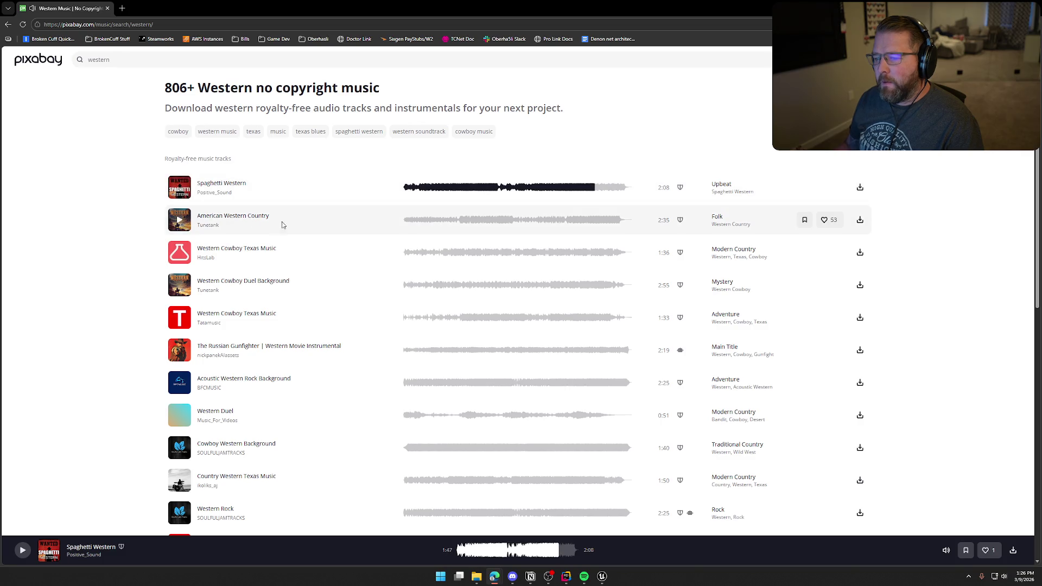
Step: Briefly sample American Western Country and both Western Cowboy Texas Music tracks
left_click(179, 220)
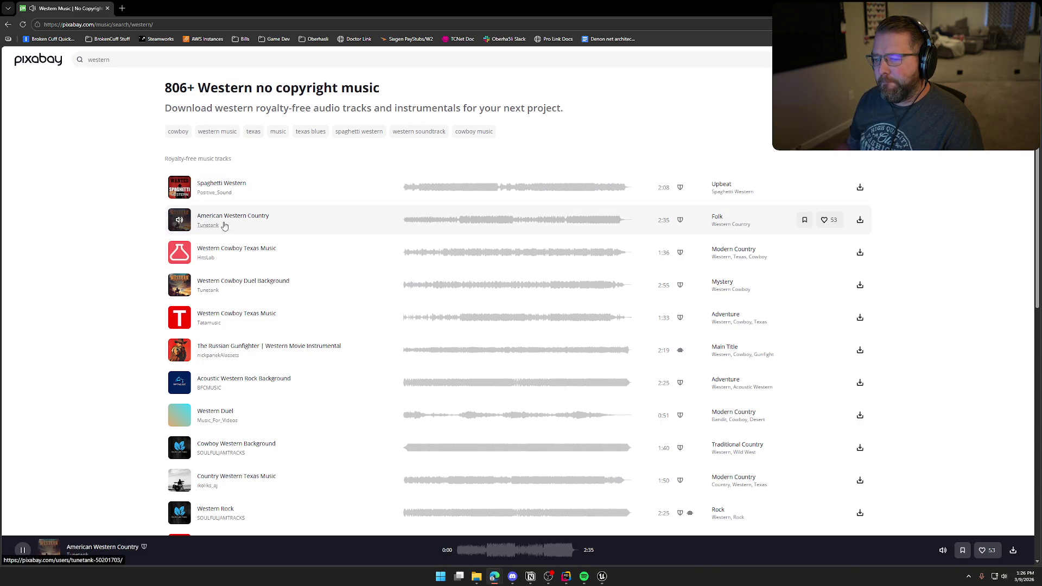
left_click(179, 252)
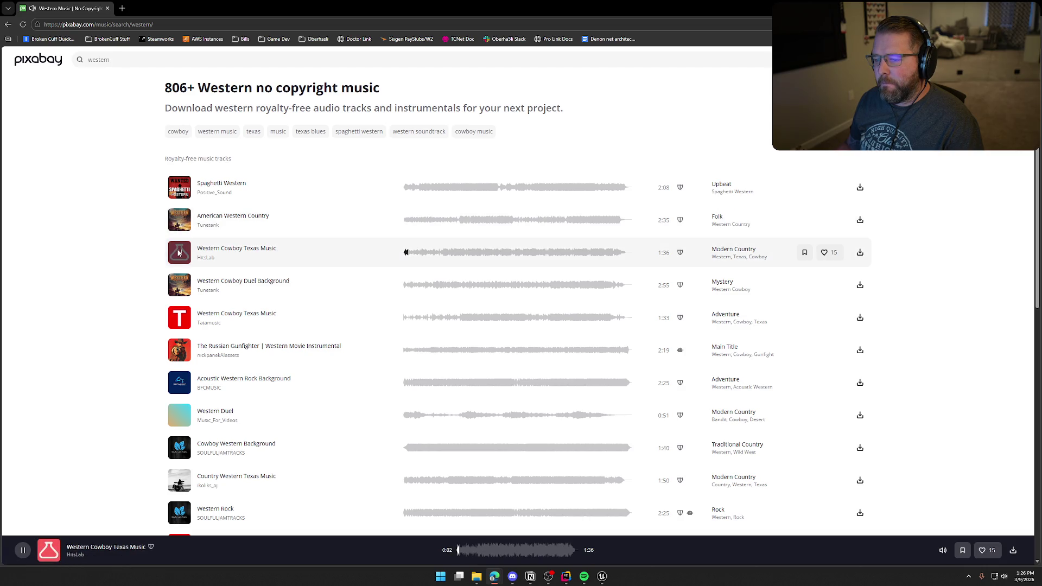
left_click(448, 252)
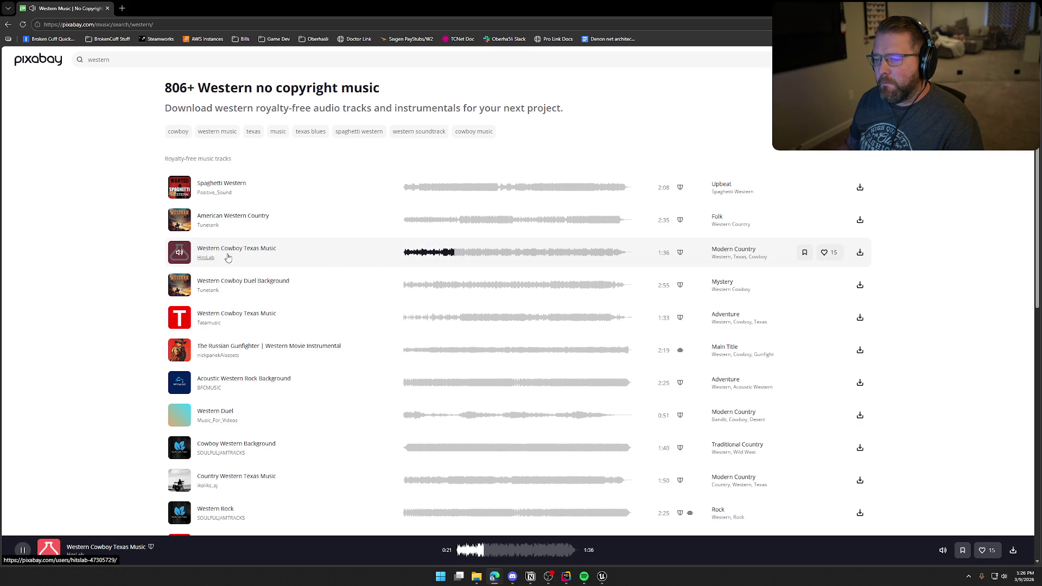
left_click(483, 256)
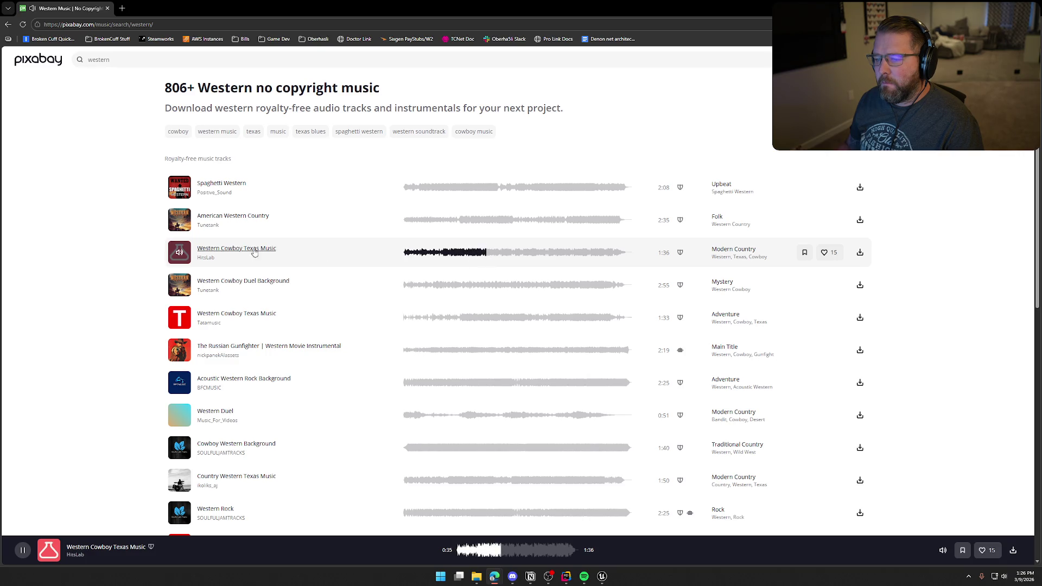
scroll(178, 257, "down", 1)
left_click(179, 278)
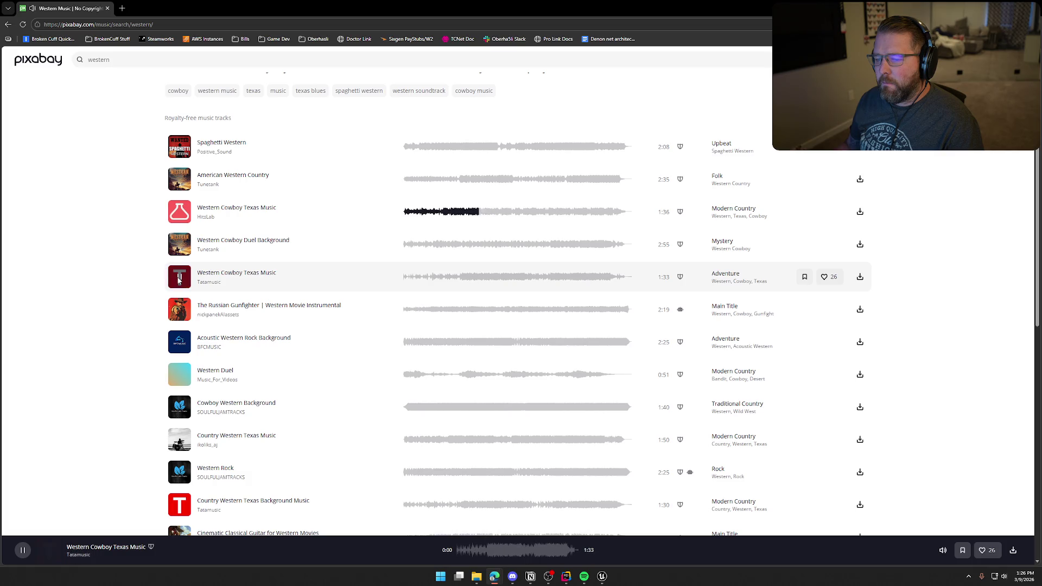
Step: Play Western Cowboy Duel Background from 0:23, skipping ahead to about 0:55
left_click(179, 245)
left_click(433, 247)
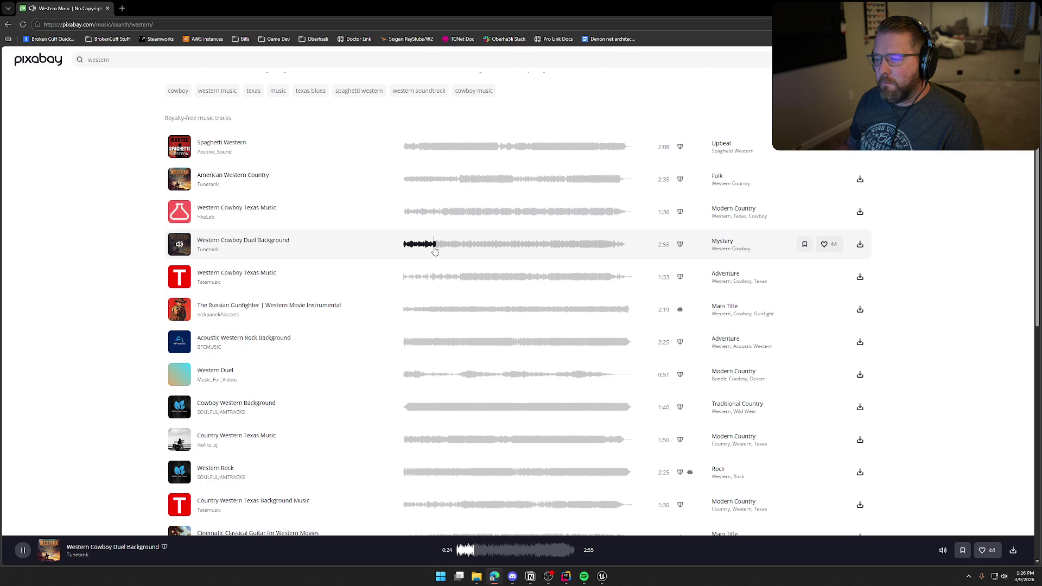
left_click(472, 247)
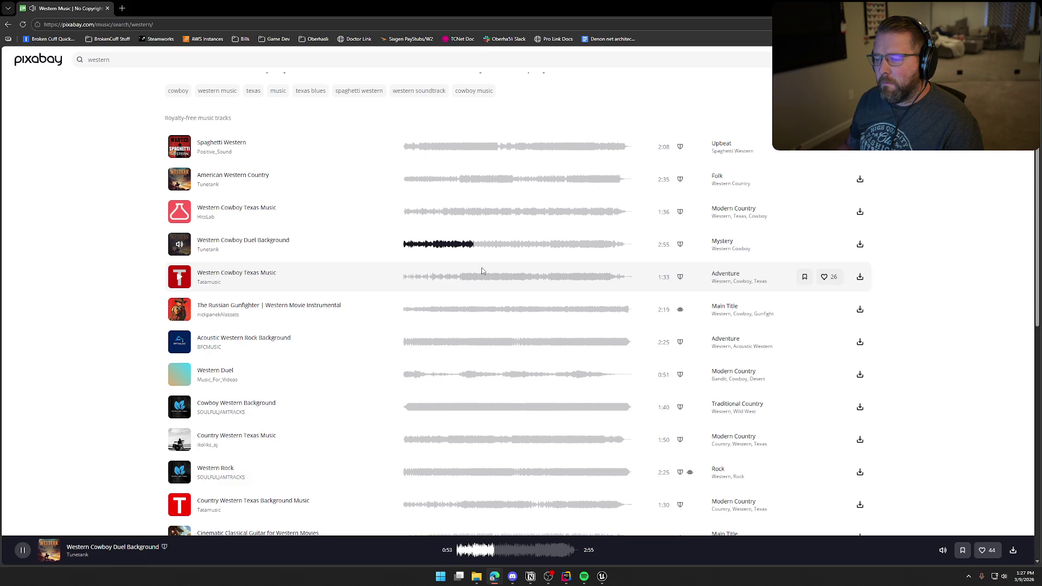